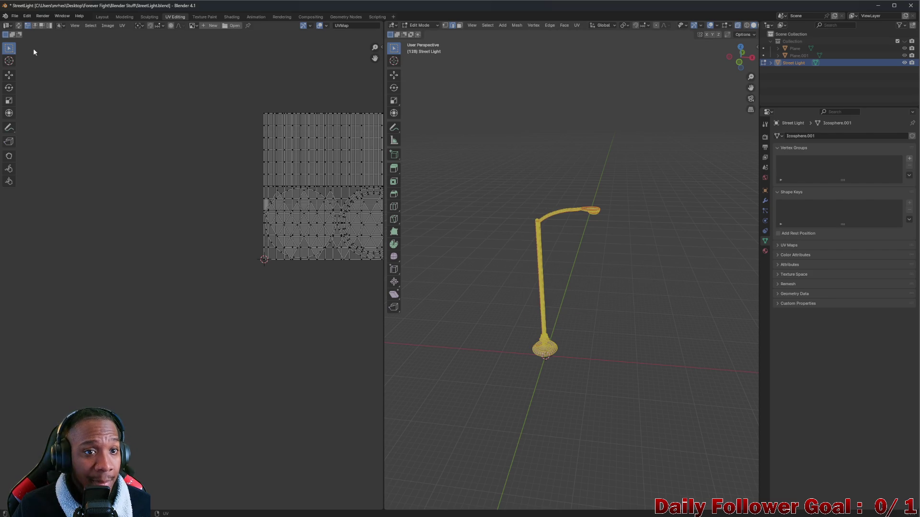
Unwrap all of the street light's faces into a new UV layout via UV Unwrap Faces > Unwrap
{"action": "left_click", "coordinate": [459, 27]}
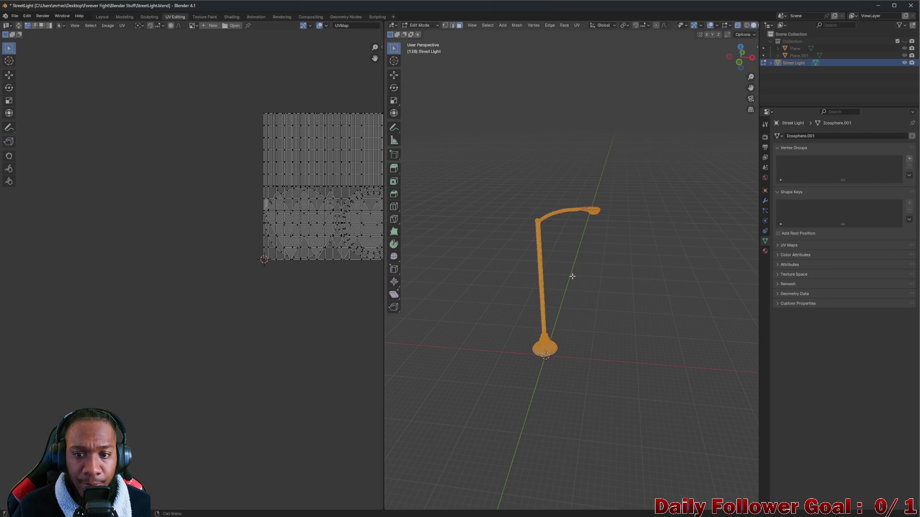
{"action": "right_click", "coordinate": [538, 242]}
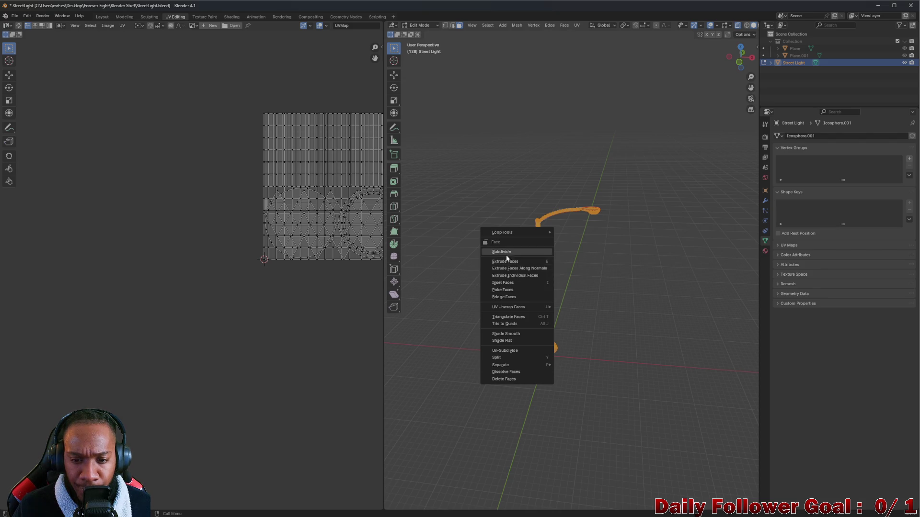
{"action": "mouse_move", "coordinate": [509, 306]}
{"action": "left_click", "coordinate": [587, 308]}
{"action": "scroll", "coordinate": [283, 182], "scroll_direction": "up", "scroll_amount": 2}
{"action": "scroll", "coordinate": [337, 340], "scroll_direction": "up", "scroll_amount": 2}
{"action": "scroll", "coordinate": [253, 305], "scroll_direction": "up", "scroll_amount": 3}
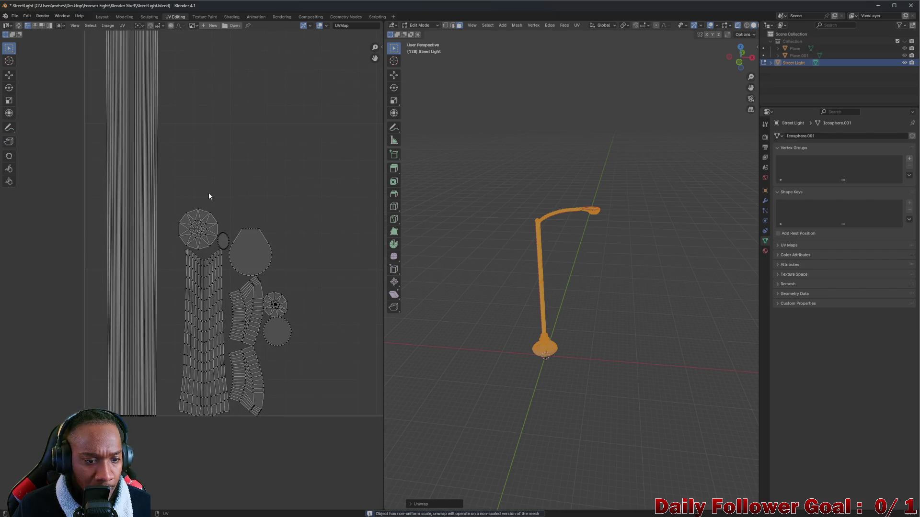
{"action": "scroll", "coordinate": [199, 353], "scroll_direction": "up", "scroll_amount": 1}
{"action": "scroll", "coordinate": [204, 213], "scroll_direction": "down", "scroll_amount": 4}
Switch to UV island selection and select all islands, then reselect the whole street light mesh
{"action": "middle_click_drag", "start_coordinate": [204, 212], "coordinate": [215, 235]}
{"action": "scroll", "coordinate": [172, 136], "scroll_direction": "up", "scroll_amount": 2}
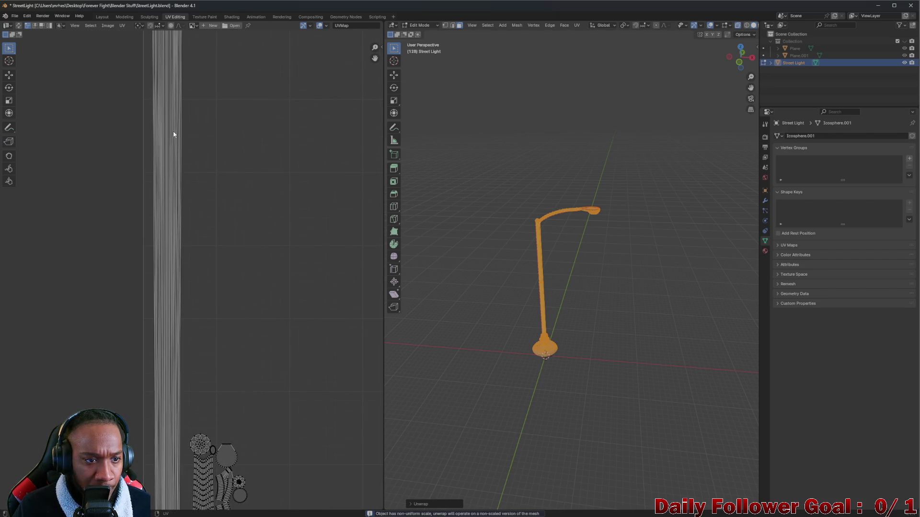
{"action": "scroll", "coordinate": [223, 201], "scroll_direction": "down", "scroll_amount": 3}
{"action": "scroll", "coordinate": [175, 211], "scroll_direction": "up", "scroll_amount": 4}
{"action": "scroll", "coordinate": [228, 186], "scroll_direction": "up", "scroll_amount": 2}
{"action": "scroll", "coordinate": [228, 186], "scroll_direction": "down", "scroll_amount": 3}
{"action": "middle_click_drag", "start_coordinate": [216, 280], "coordinate": [200, 179]}
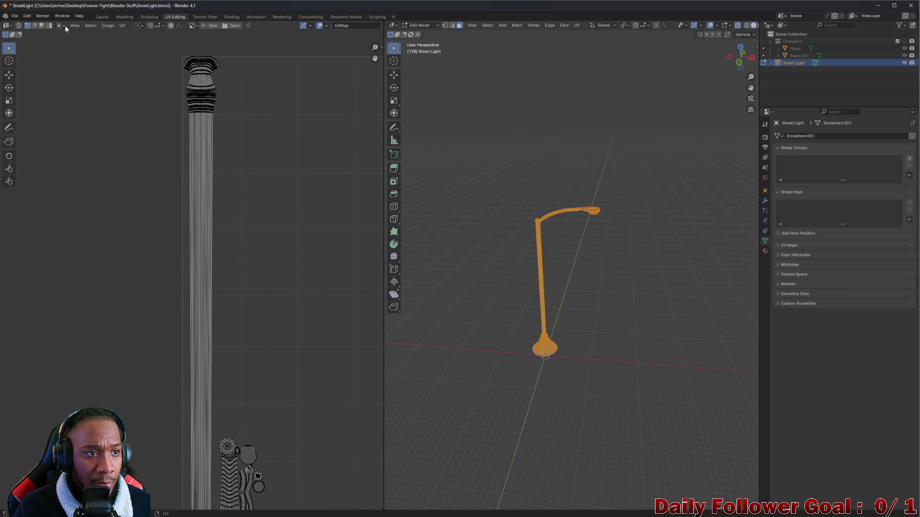
{"action": "left_click", "coordinate": [43, 24]}
{"action": "left_click", "coordinate": [211, 185]}
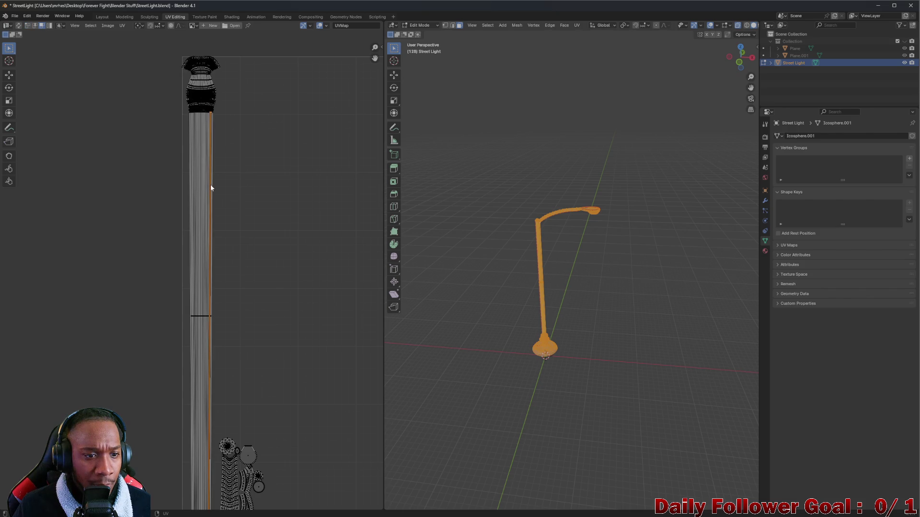
{"action": "key", "text": "a"}
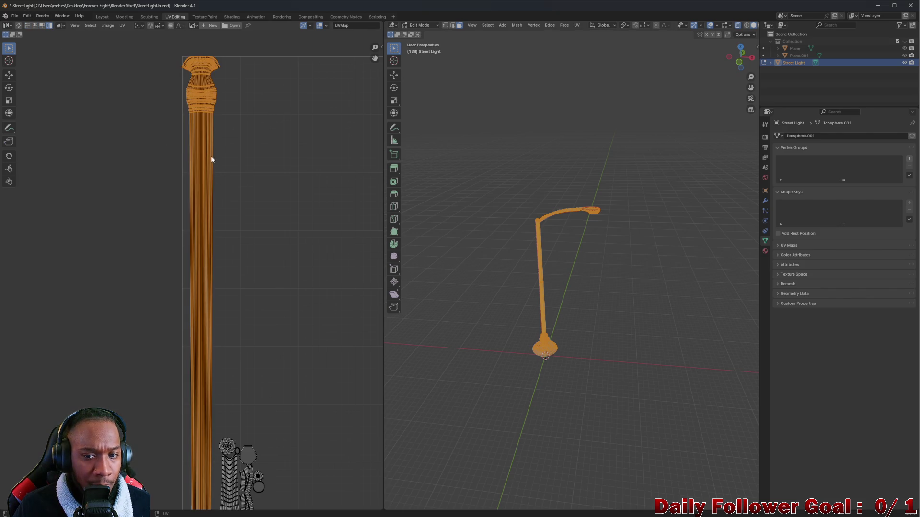
{"action": "key", "text": "alt+a"}
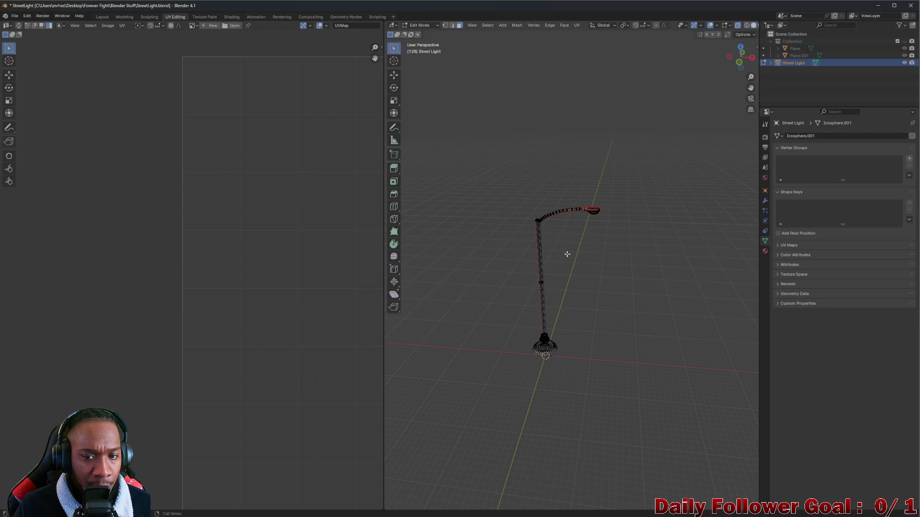
{"action": "key", "text": "a"}
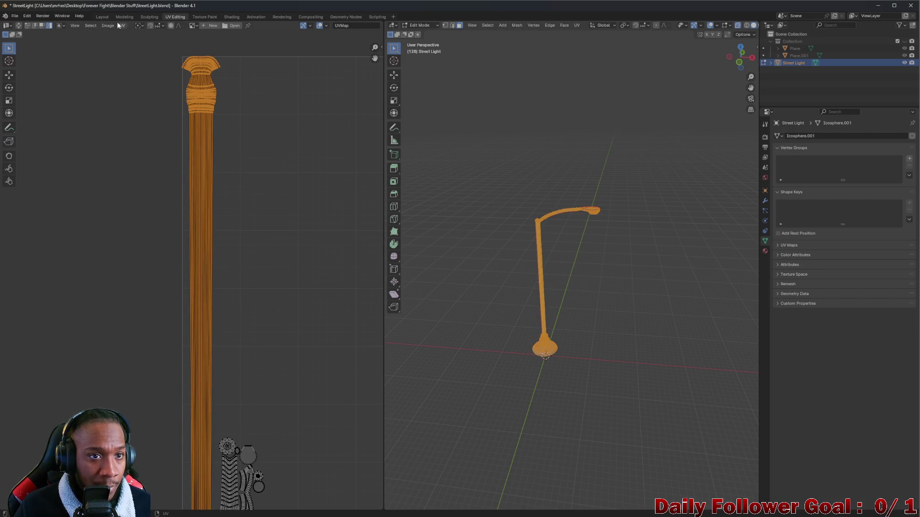
Enable UV Sync Selection so the whole mesh and its UVs select together, then pick one small UV element
{"action": "left_click", "coordinate": [18, 25]}
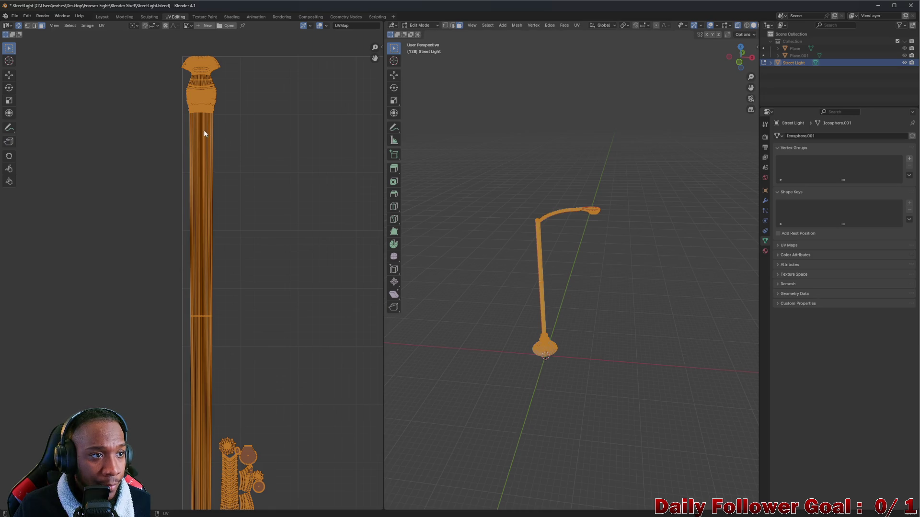
{"action": "key", "text": "alt+a"}
{"action": "key", "text": "a"}
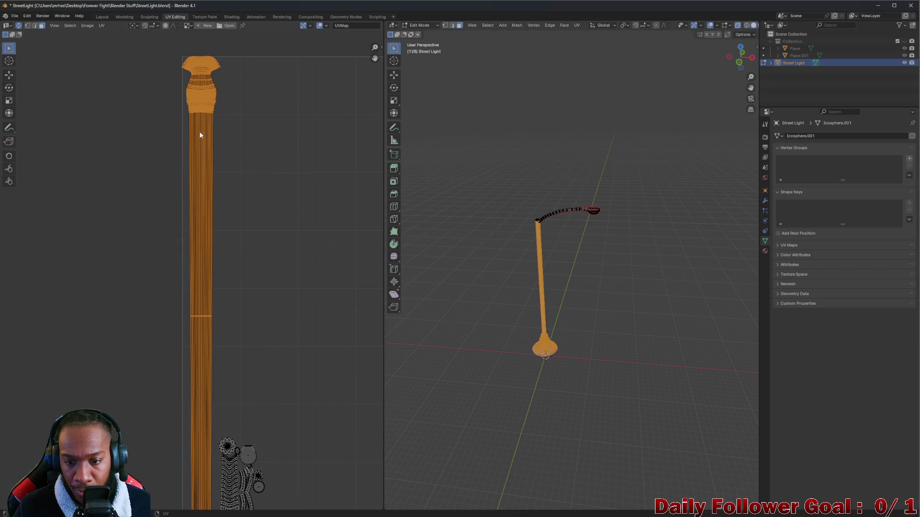
{"action": "scroll", "coordinate": [259, 260], "scroll_direction": "down", "scroll_amount": 2}
{"action": "middle_click_drag", "start_coordinate": [564, 319], "coordinate": [506, 302]}
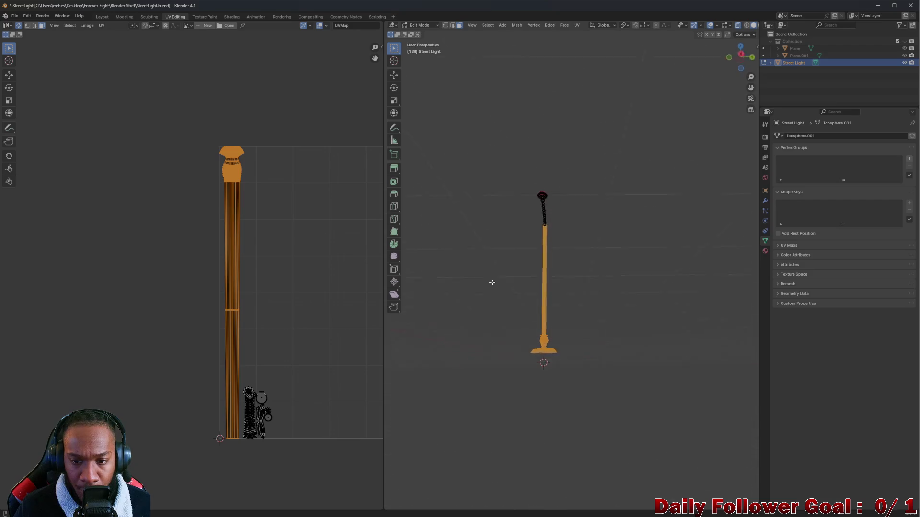
{"action": "scroll", "coordinate": [154, 421], "scroll_direction": "up", "scroll_amount": 2}
{"action": "scroll", "coordinate": [335, 379], "scroll_direction": "up", "scroll_amount": 2}
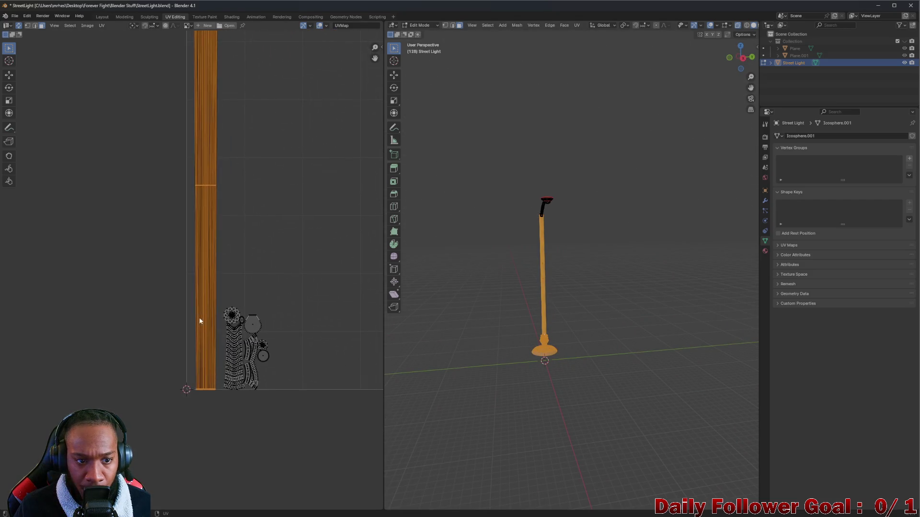
{"action": "scroll", "coordinate": [219, 322], "scroll_direction": "up", "scroll_amount": 2}
{"action": "left_click", "coordinate": [220, 303]}
{"action": "key", "text": "l"}
{"action": "mouse_move", "coordinate": [559, 263]}
{"action": "middle_mouse_down"}
{"action": "mouse_move", "coordinate": [636, 240]}
{"action": "mouse_move", "coordinate": [589, 259]}
{"action": "middle_mouse_up"}
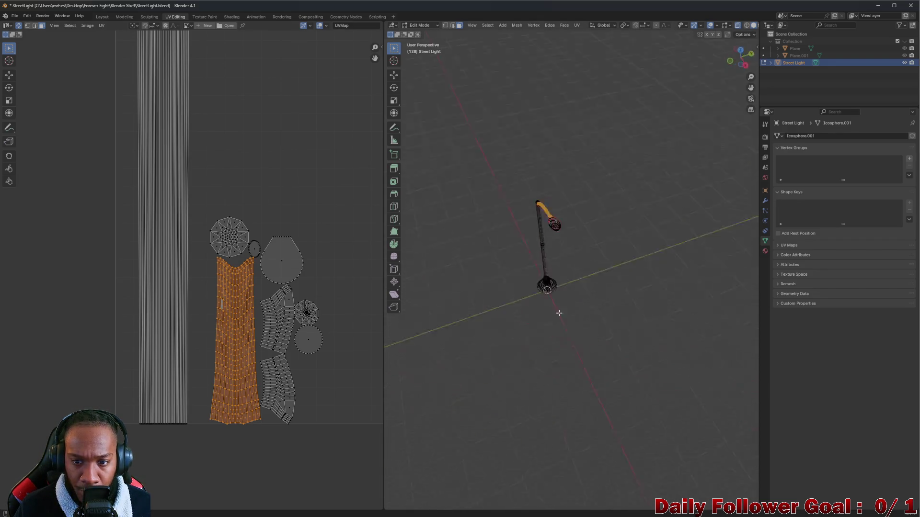
{"action": "left_click", "coordinate": [218, 229]}
{"action": "key", "text": "l"}
{"action": "mouse_move", "coordinate": [518, 238]}
{"action": "middle_mouse_down"}
{"action": "mouse_move", "coordinate": [575, 229]}
{"action": "mouse_move", "coordinate": [547, 238]}
{"action": "middle_mouse_up"}
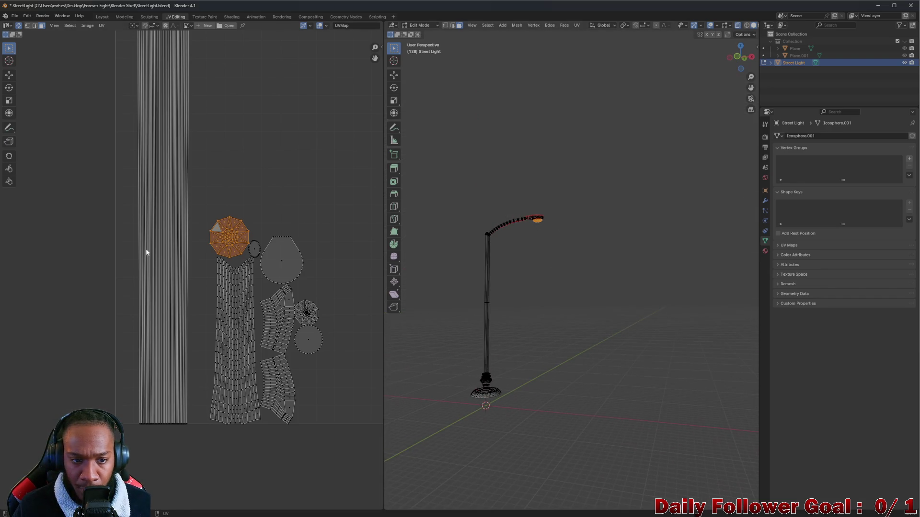
{"action": "left_click", "coordinate": [286, 256]}
{"action": "key", "text": "l"}
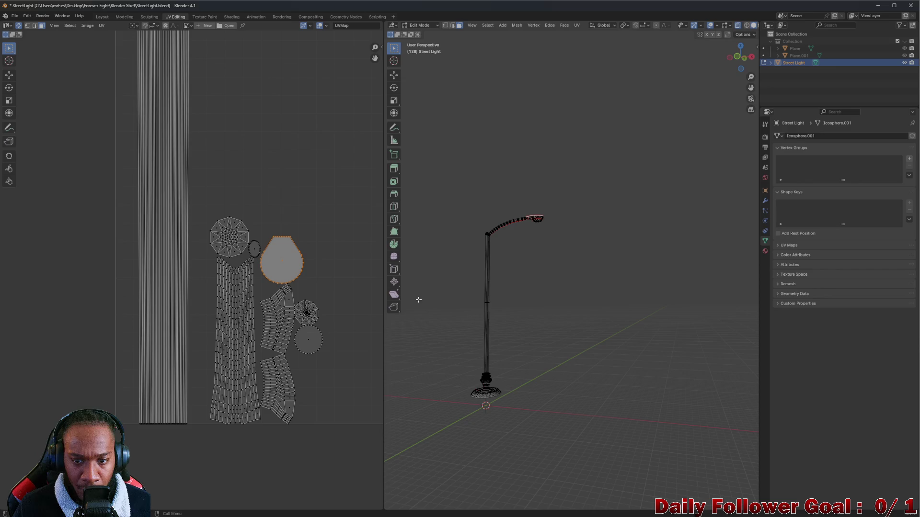
{"action": "left_click", "coordinate": [254, 249]}
{"action": "middle_click_drag", "start_coordinate": [503, 238], "coordinate": [580, 260]}
{"action": "scroll", "coordinate": [519, 244], "scroll_direction": "up", "scroll_amount": 5}
{"action": "scroll", "coordinate": [552, 250], "scroll_direction": "down", "scroll_amount": 3}
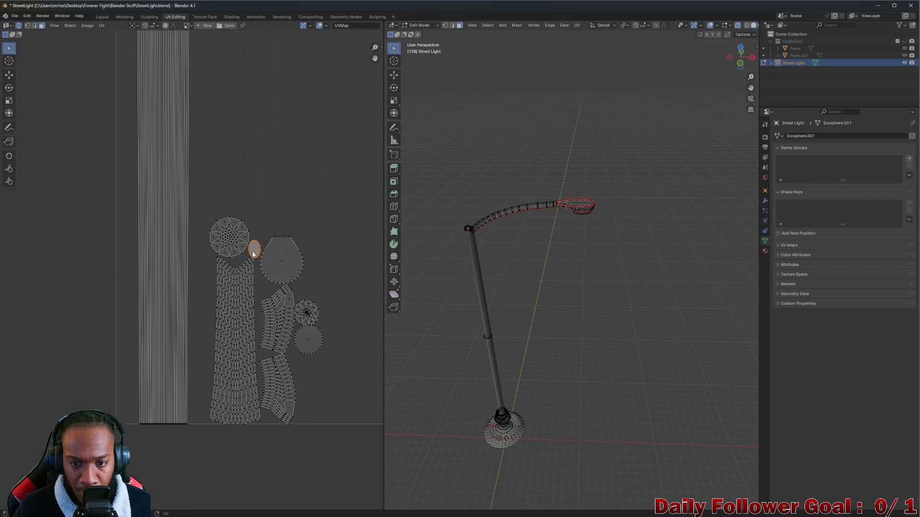
{"action": "middle_click_drag", "start_coordinate": [544, 224], "coordinate": [493, 280]}
{"action": "scroll", "coordinate": [551, 251], "scroll_direction": "up", "scroll_amount": 6}
{"action": "mouse_move", "coordinate": [550, 251]}
{"action": "middle_mouse_down"}
{"action": "mouse_move", "coordinate": [530, 265]}
{"action": "mouse_move", "coordinate": [564, 270]}
{"action": "mouse_move", "coordinate": [550, 228]}
{"action": "middle_mouse_up"}
{"action": "left_click", "coordinate": [283, 252]}
{"action": "scroll", "coordinate": [308, 295], "scroll_direction": "down", "scroll_amount": 3}
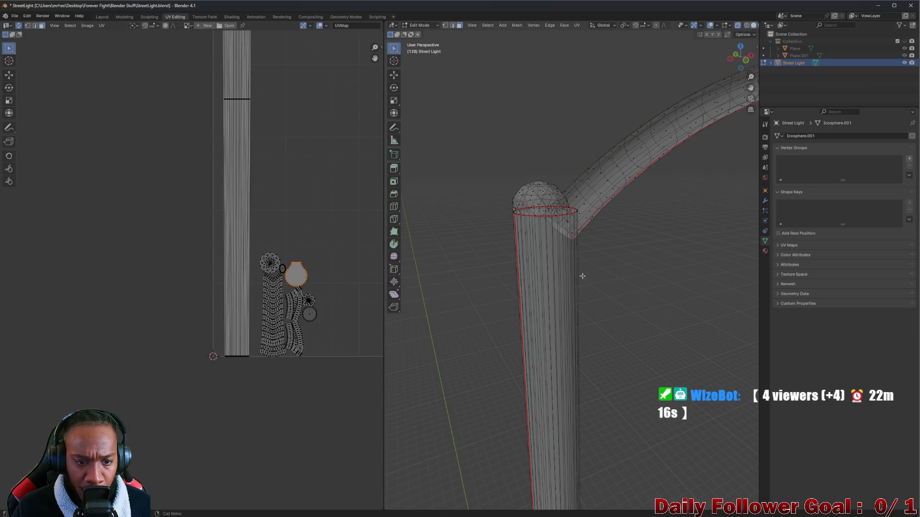
{"action": "scroll", "coordinate": [575, 278], "scroll_direction": "down", "scroll_amount": 3}
{"action": "scroll", "coordinate": [618, 238], "scroll_direction": "down", "scroll_amount": 2}
{"action": "middle_click_drag", "start_coordinate": [626, 243], "coordinate": [422, 246], "text": "shift"}
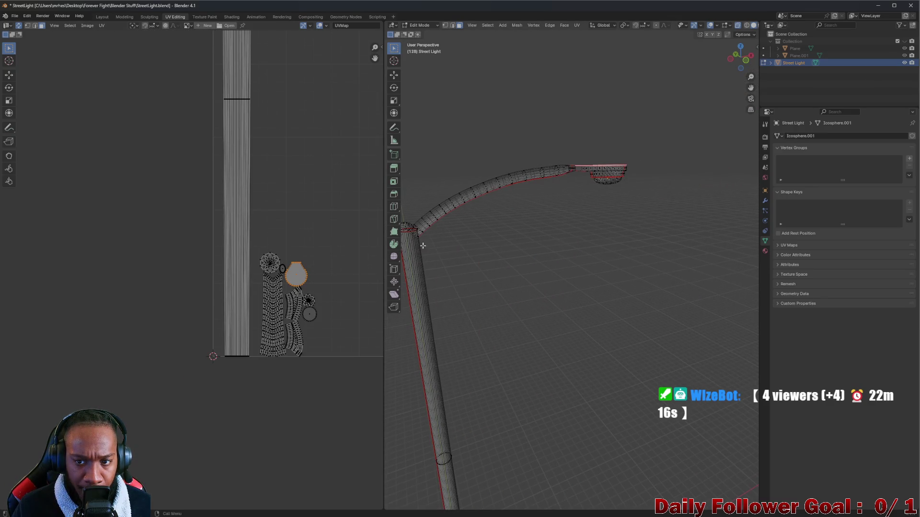
{"action": "left_click", "coordinate": [300, 294]}
{"action": "key", "text": "l"}
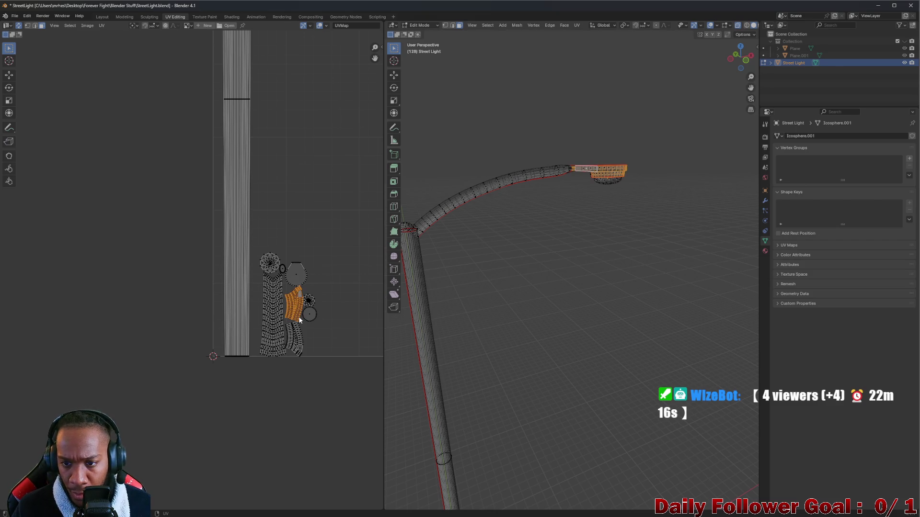
{"action": "left_click", "coordinate": [293, 343]}
{"action": "key", "text": "l"}
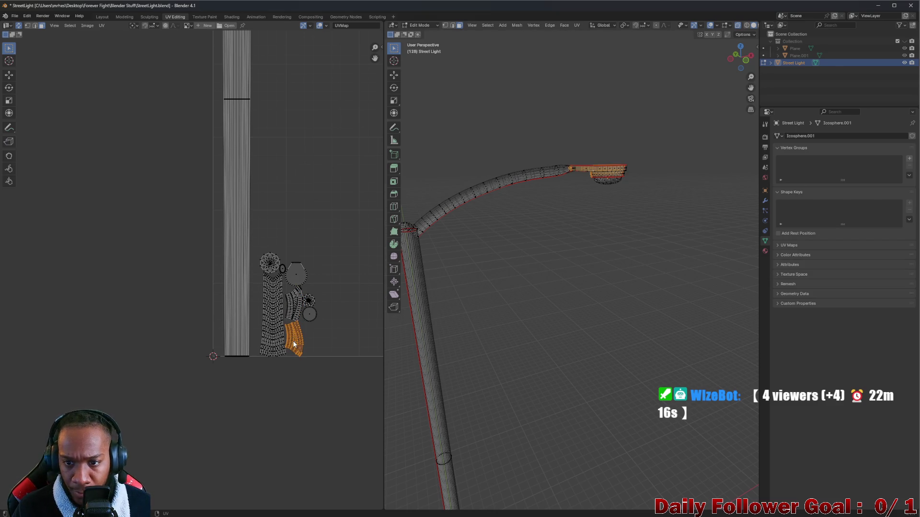
{"action": "left_click", "coordinate": [314, 314]}
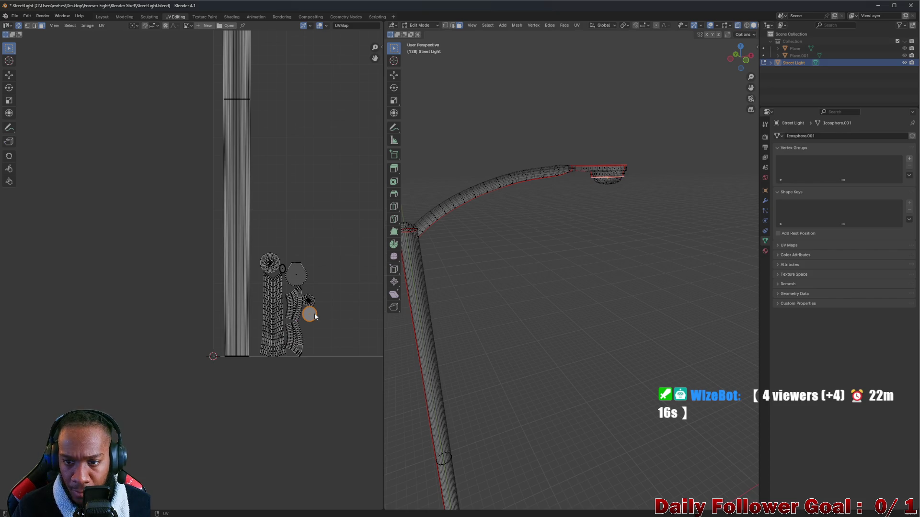
{"action": "scroll", "coordinate": [309, 301], "scroll_direction": "down", "scroll_amount": 5}
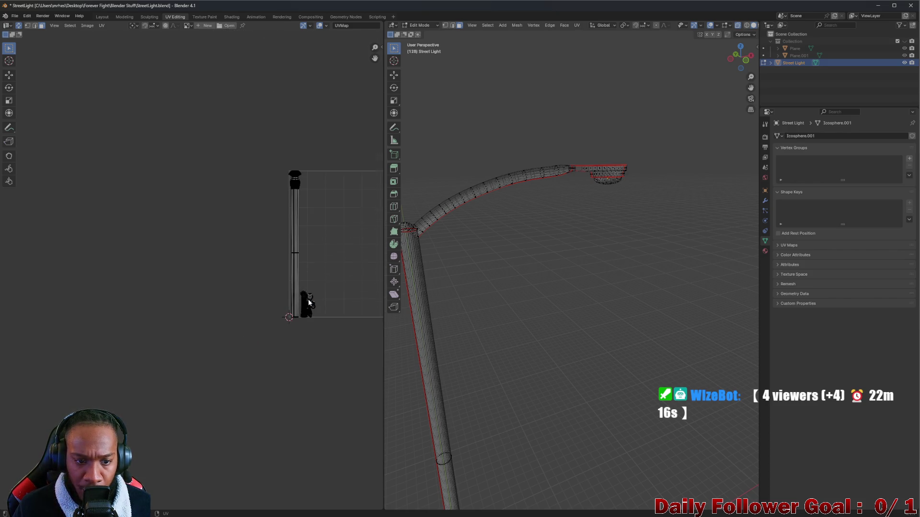
{"action": "left_click_drag", "start_coordinate": [161, 152], "coordinate": [289, 393]}
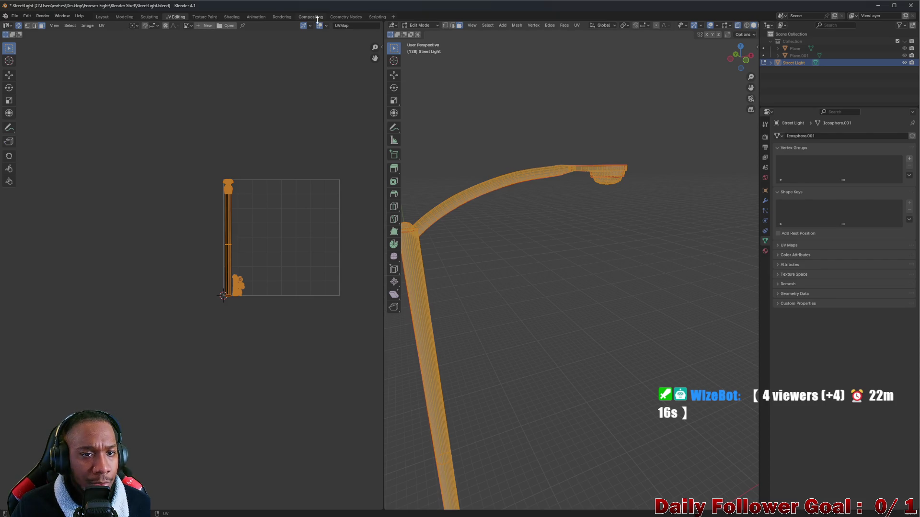
Pack the street light's UV islands into the texture square with Pack Islands, then select one small island
{"action": "left_click", "coordinate": [194, 17]}
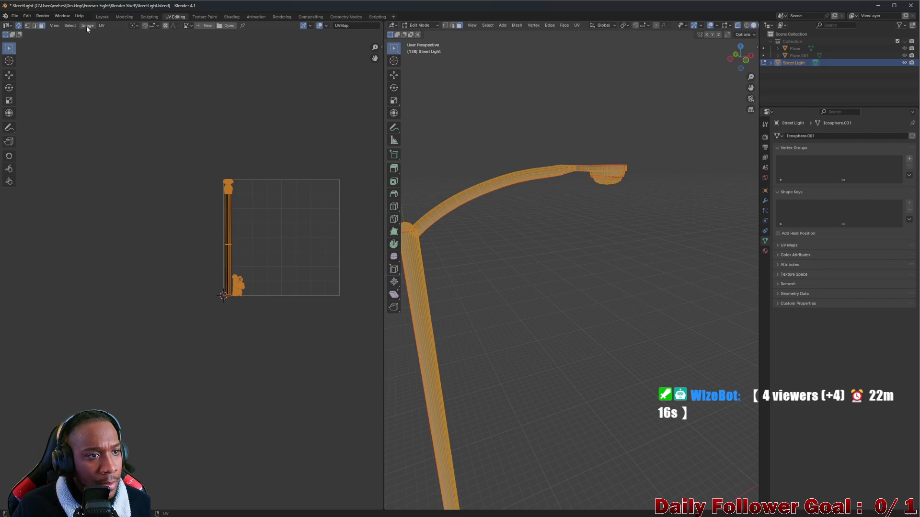
{"action": "left_click", "coordinate": [101, 25]}
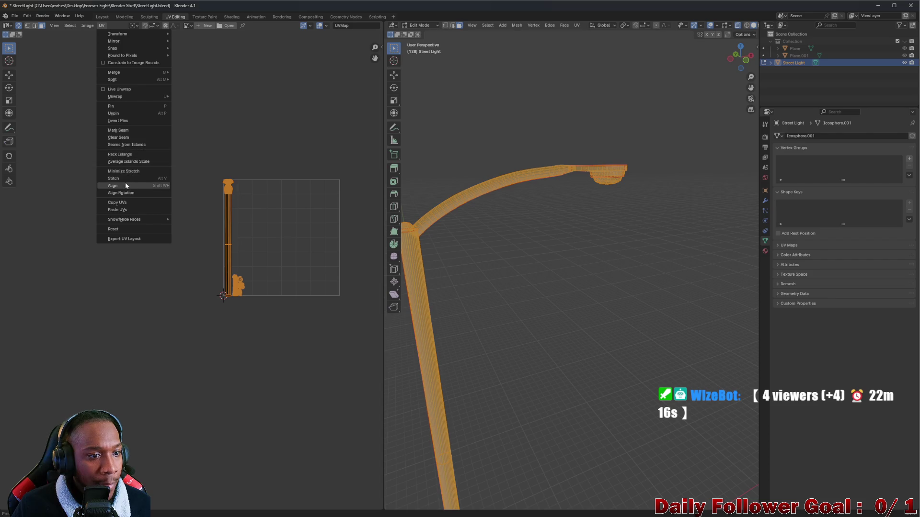
{"action": "left_click", "coordinate": [129, 153]}
{"action": "left_click", "coordinate": [126, 265]}
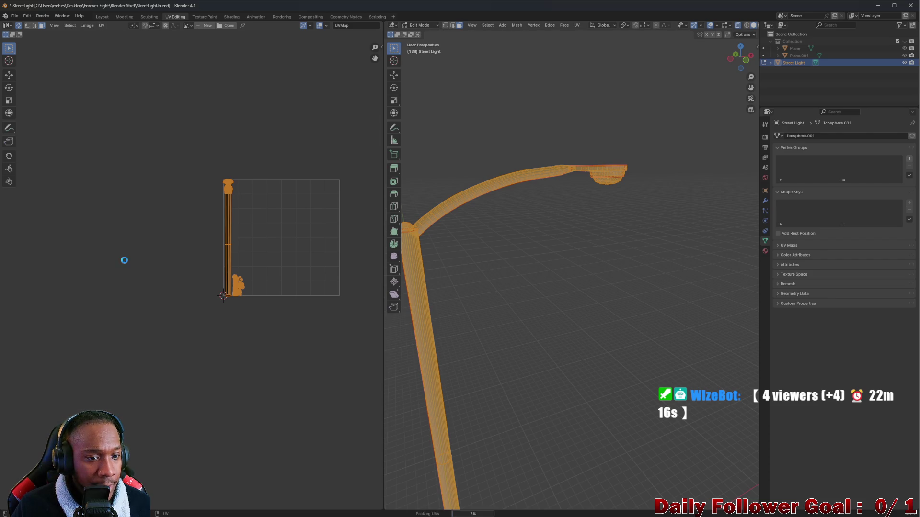
{"action": "scroll", "coordinate": [279, 266], "scroll_direction": "up", "scroll_amount": 1}
{"action": "scroll", "coordinate": [243, 278], "scroll_direction": "up", "scroll_amount": 4}
{"action": "scroll", "coordinate": [243, 279], "scroll_direction": "down", "scroll_amount": 3}
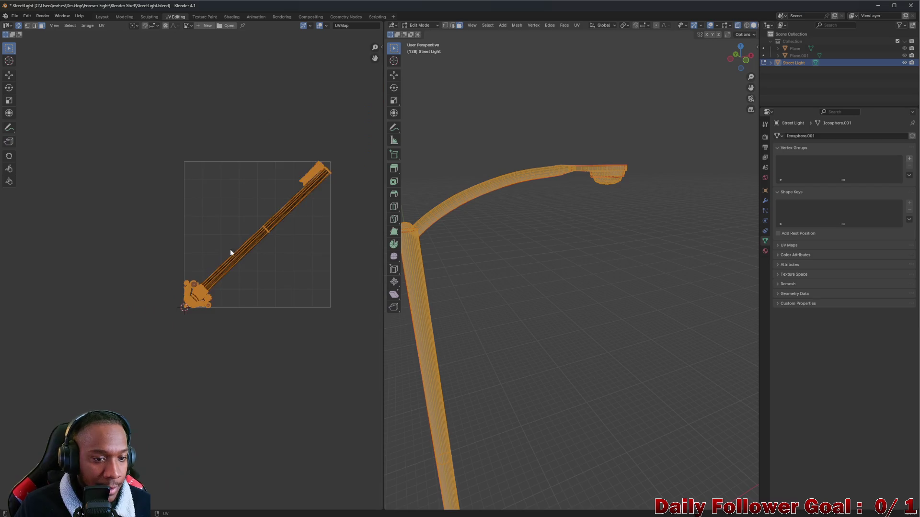
{"action": "scroll", "coordinate": [230, 256], "scroll_direction": "up", "scroll_amount": 4}
{"action": "scroll", "coordinate": [273, 205], "scroll_direction": "up", "scroll_amount": 2}
{"action": "scroll", "coordinate": [262, 194], "scroll_direction": "down", "scroll_amount": 2}
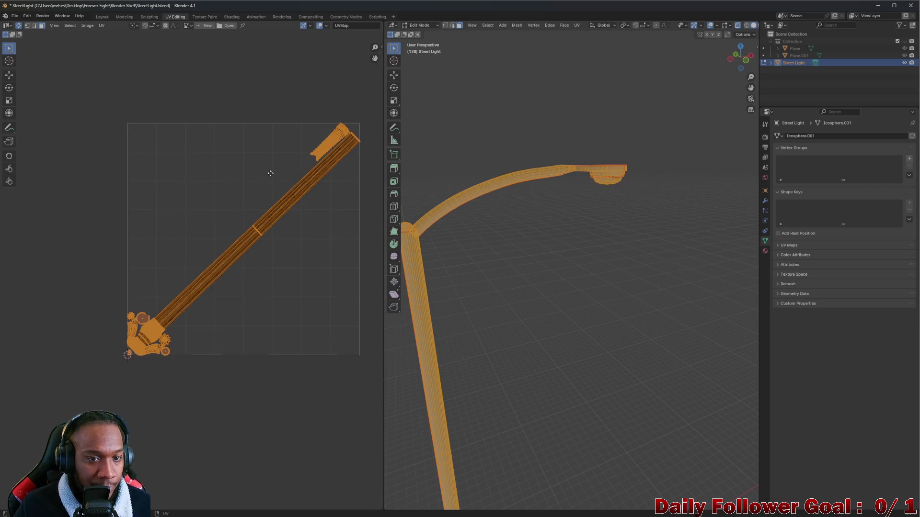
{"action": "scroll", "coordinate": [273, 194], "scroll_direction": "up", "scroll_amount": 1}
{"action": "scroll", "coordinate": [136, 321], "scroll_direction": "up", "scroll_amount": 2}
{"action": "scroll", "coordinate": [120, 319], "scroll_direction": "up", "scroll_amount": 1}
{"action": "scroll", "coordinate": [107, 337], "scroll_direction": "up", "scroll_amount": 1}
{"action": "left_click", "coordinate": [104, 351]}
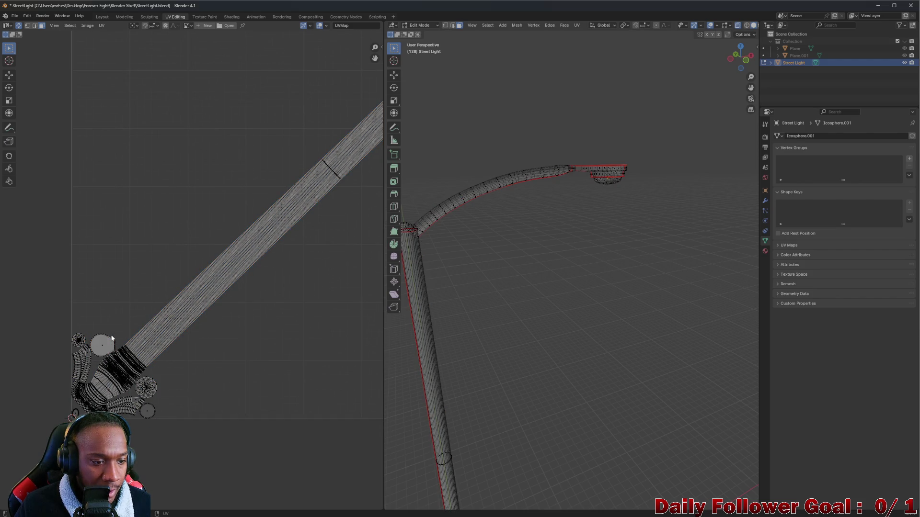
Clear the lamp-head island selection and toggle UV Sync Selection on and back off
{"action": "left_click", "coordinate": [103, 348], "text": "shift"}
{"action": "left_click", "coordinate": [103, 342], "text": "shift"}
{"action": "left_click", "coordinate": [102, 344], "text": "shift"}
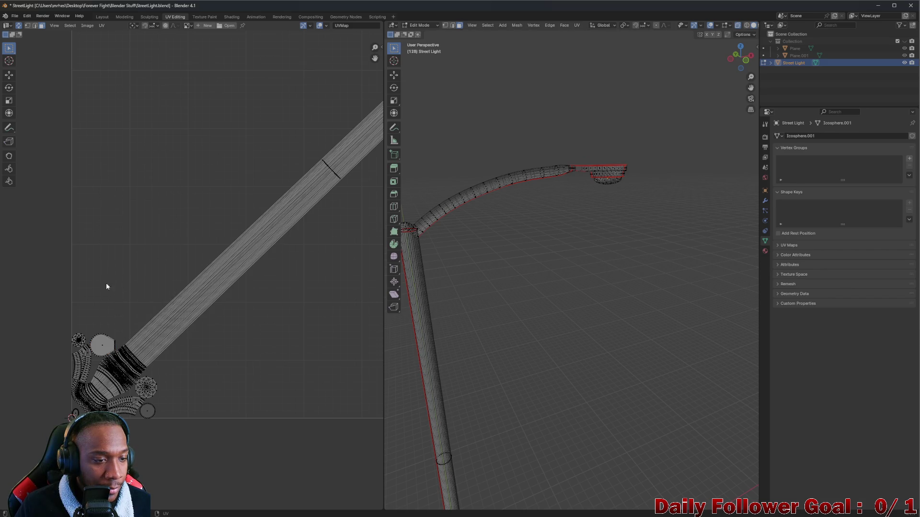
{"action": "left_click", "coordinate": [18, 25]}
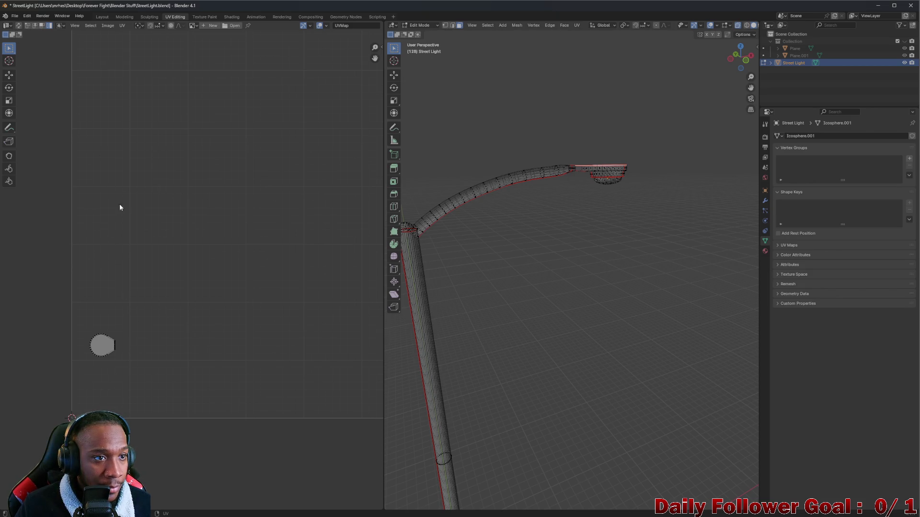
{"action": "left_click", "coordinate": [19, 25]}
Check the small round island against the whole street light and start moving it
{"action": "mouse_move", "coordinate": [668, 280]}
{"action": "middle_mouse_down"}
{"action": "mouse_move", "coordinate": [698, 287]}
{"action": "mouse_move", "coordinate": [485, 201]}
{"action": "middle_mouse_up"}
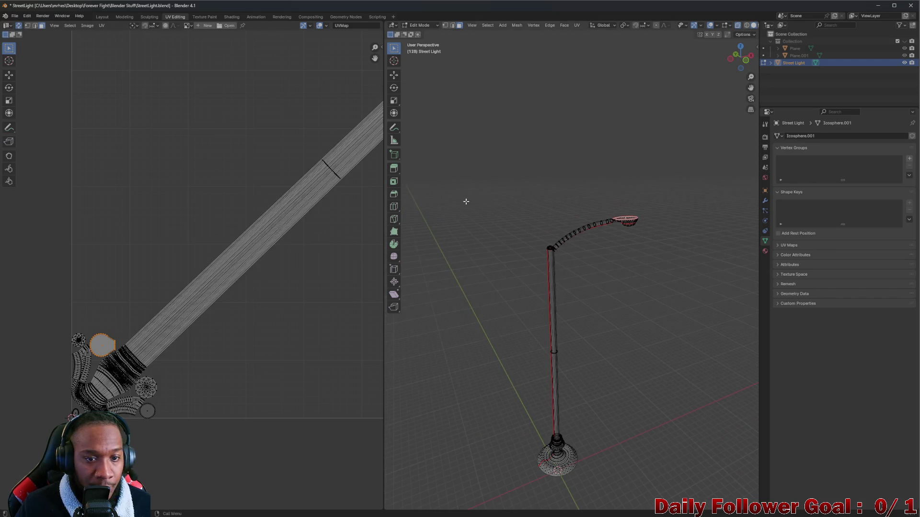
{"action": "key", "text": "g"}
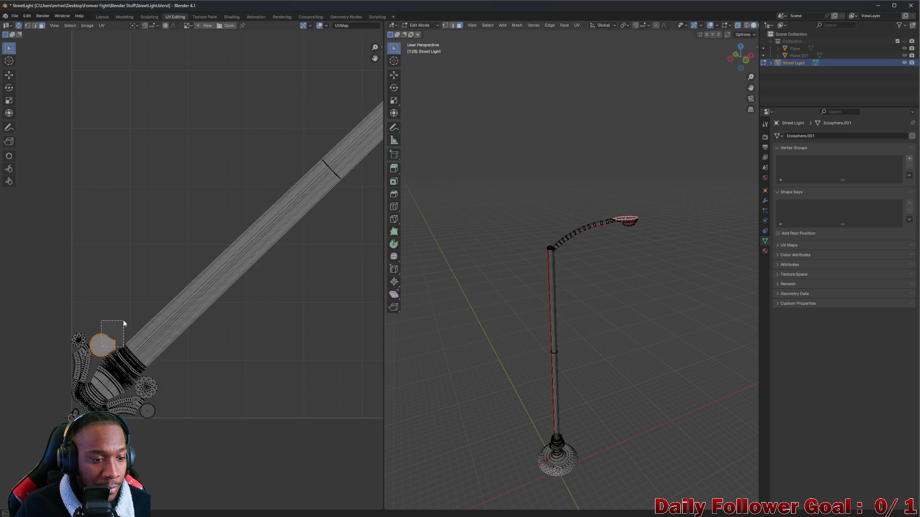
Place the round island near the top and move the next small island up into empty space
{"action": "left_click", "coordinate": [134, 133]}
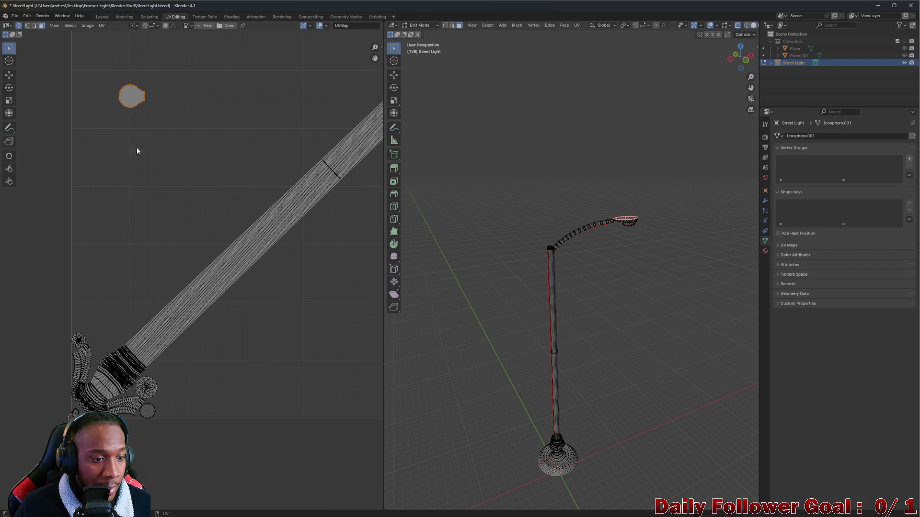
{"action": "left_click", "coordinate": [77, 339]}
{"action": "key", "text": "g"}
{"action": "key", "text": "Escape"}
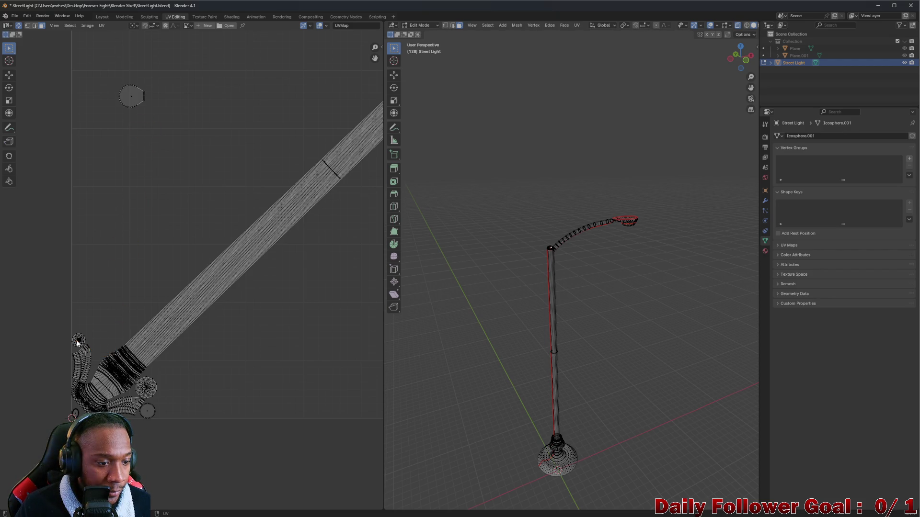
{"action": "key", "text": "l"}
{"action": "key", "text": "g"}
{"action": "left_click", "coordinate": [113, 158]}
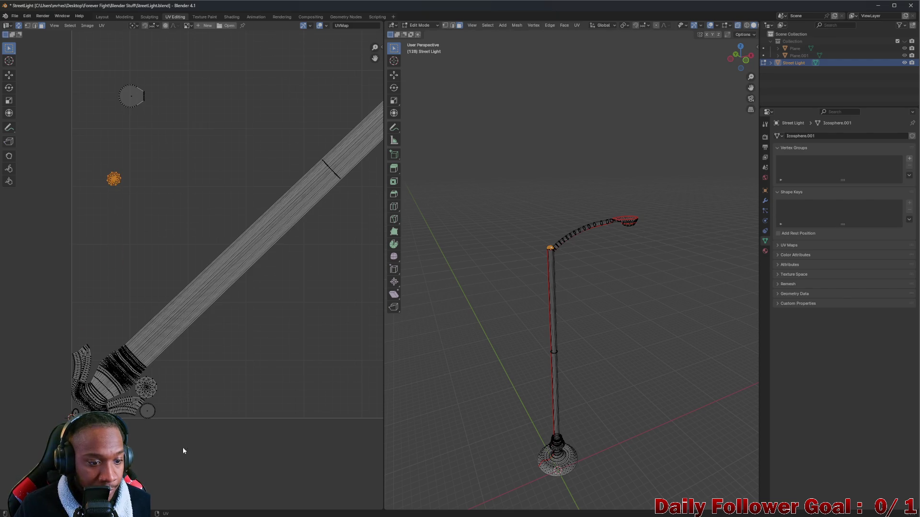
Move another small island and the circle island into the empty middle of the UV square
{"action": "left_click", "coordinate": [148, 389]}
{"action": "key", "text": "l"}
{"action": "key", "text": "g"}
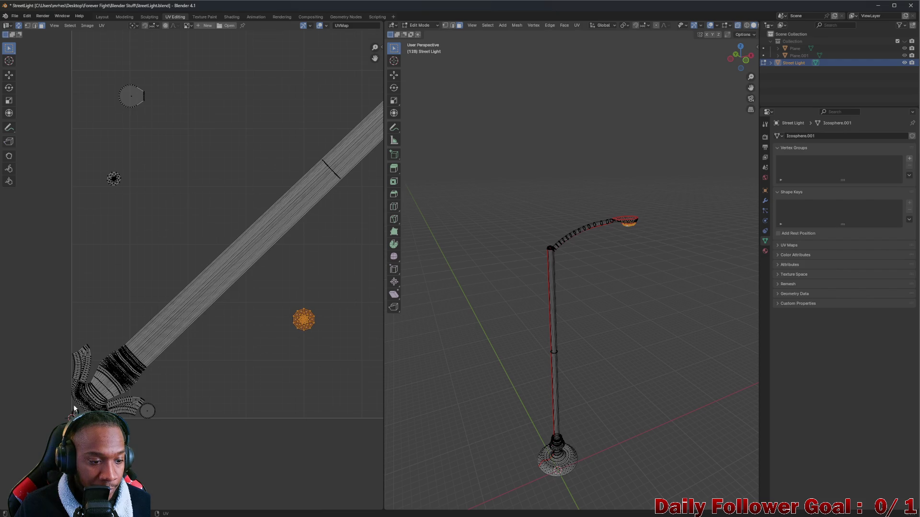
{"action": "left_click", "coordinate": [74, 413]}
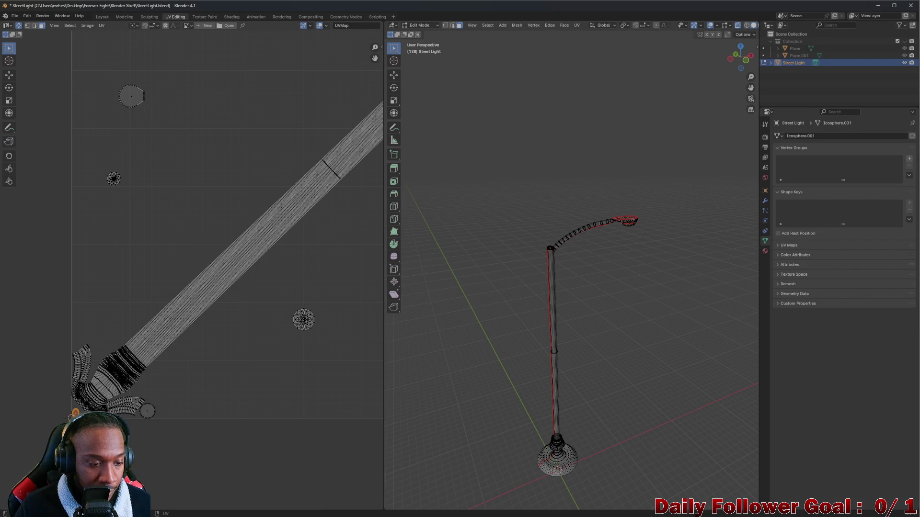
{"action": "key", "text": "g"}
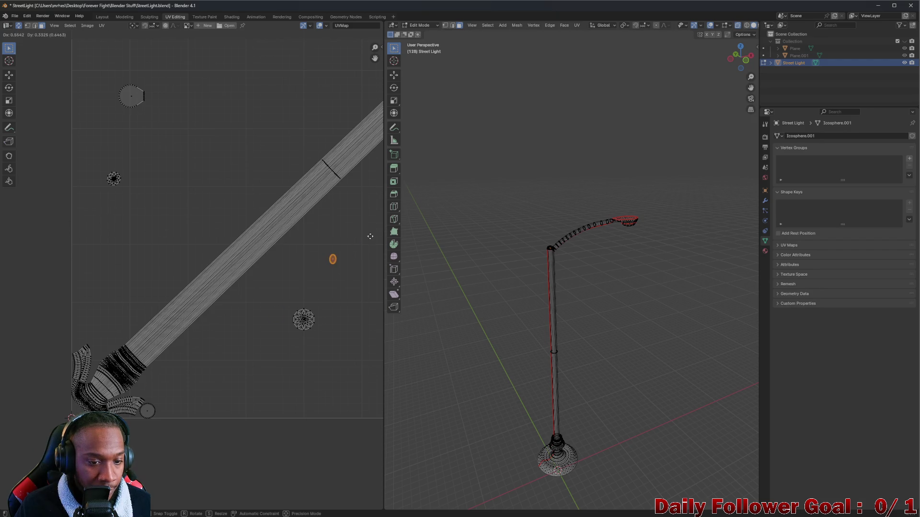
{"action": "left_click", "coordinate": [326, 240]}
{"action": "left_click", "coordinate": [147, 410]}
{"action": "key", "text": "g"}
{"action": "left_click", "coordinate": [321, 253]}
{"action": "scroll", "coordinate": [321, 251], "scroll_direction": "down", "scroll_amount": 4}
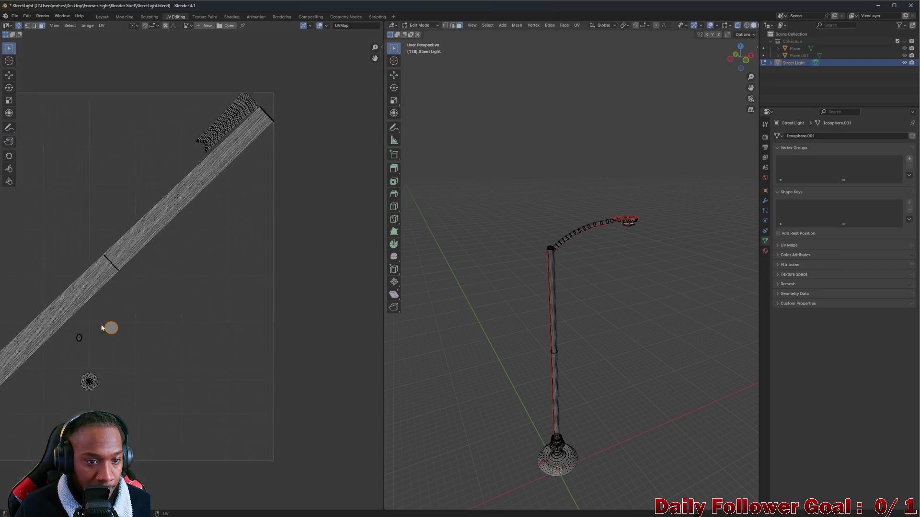
{"action": "scroll", "coordinate": [244, 215], "scroll_direction": "up", "scroll_amount": 2}
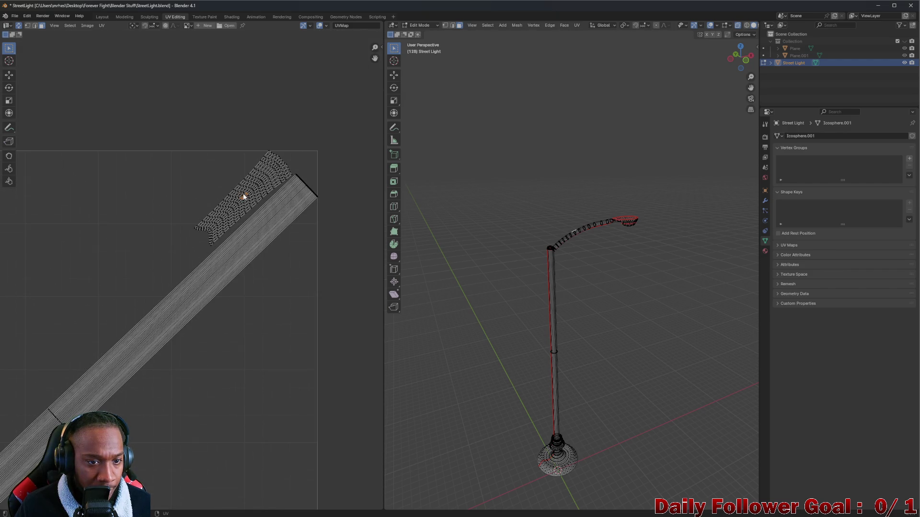
Move the curved arm strip island down and left, away from the long pole strip
{"action": "left_click", "coordinate": [244, 196]}
{"action": "key", "text": "g"}
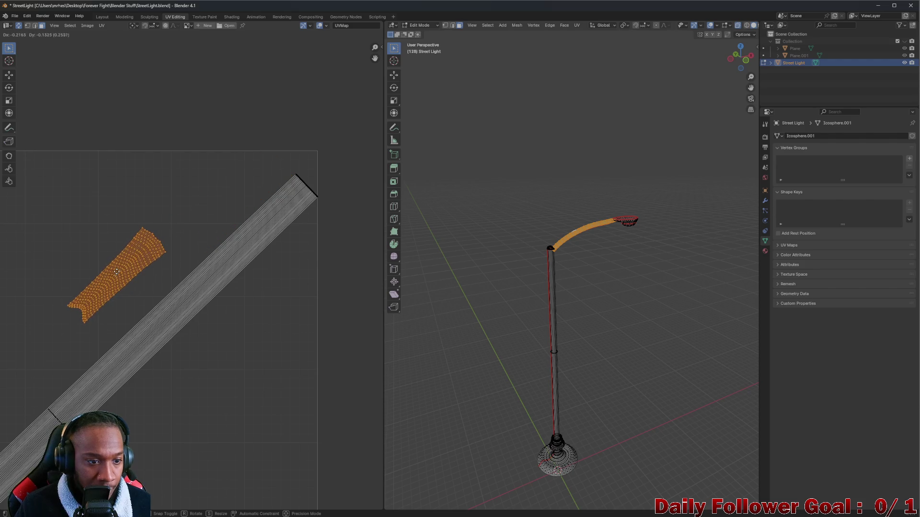
{"action": "left_click", "coordinate": [116, 271]}
{"action": "scroll", "coordinate": [91, 298], "scroll_direction": "down", "scroll_amount": 2}
{"action": "scroll", "coordinate": [176, 310], "scroll_direction": "up", "scroll_amount": 3}
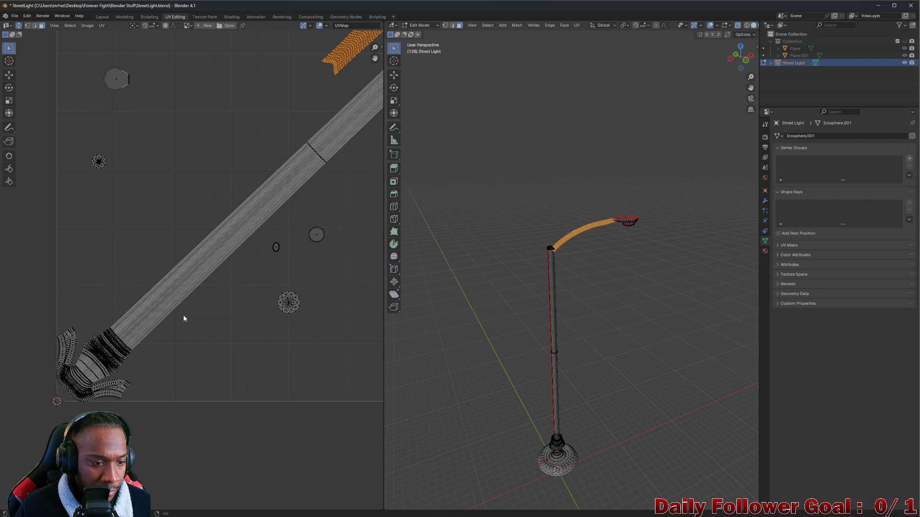
{"action": "middle_click_drag", "start_coordinate": [170, 328], "coordinate": [101, 355]}
{"action": "scroll", "coordinate": [187, 300], "scroll_direction": "down", "scroll_amount": 1}
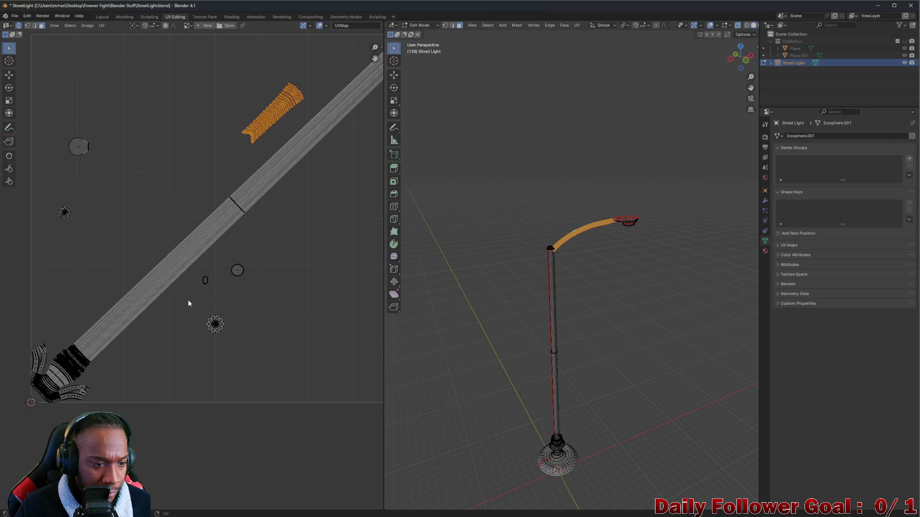
{"action": "scroll", "coordinate": [198, 292], "scroll_direction": "up", "scroll_amount": 2}
{"action": "scroll", "coordinate": [223, 272], "scroll_direction": "up", "scroll_amount": 2}
{"action": "scroll", "coordinate": [223, 270], "scroll_direction": "down", "scroll_amount": 2}
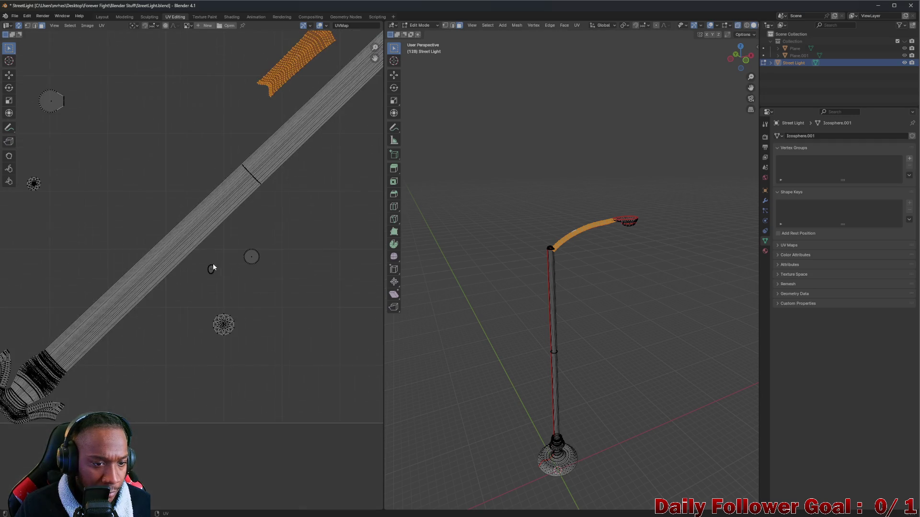
{"action": "scroll", "coordinate": [213, 263], "scroll_direction": "down", "scroll_amount": 2}
Frame the UV square and pick out the small round and spiky islands among all the islands
{"action": "middle_click_drag", "start_coordinate": [148, 181], "coordinate": [174, 240]}
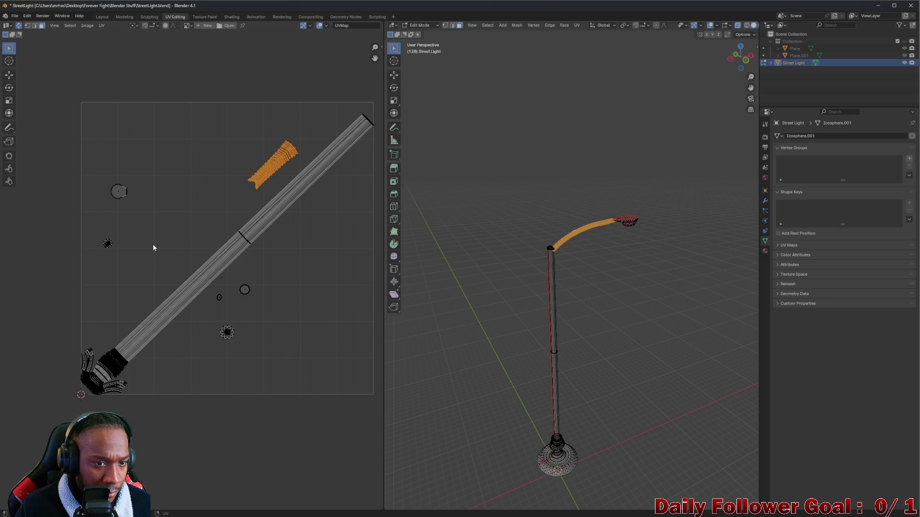
{"action": "left_click", "coordinate": [117, 192]}
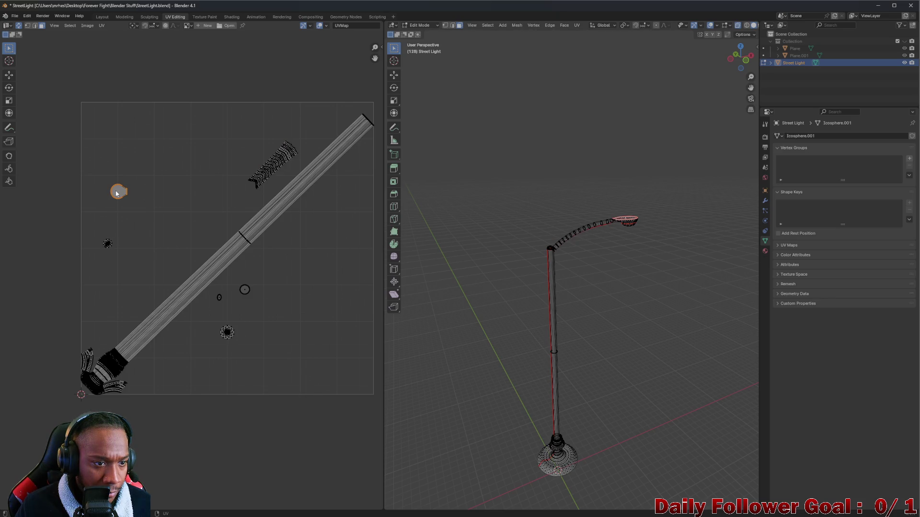
{"action": "left_click", "coordinate": [108, 245]}
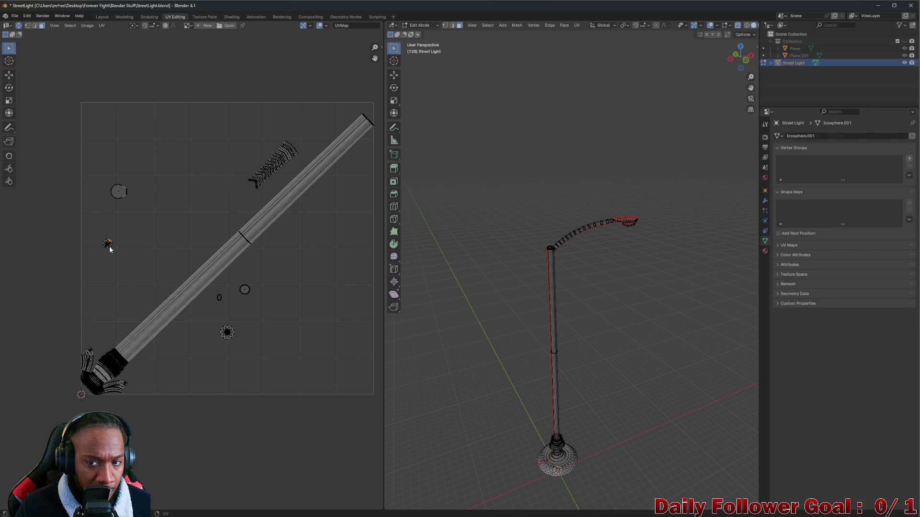
{"action": "key", "text": "a"}
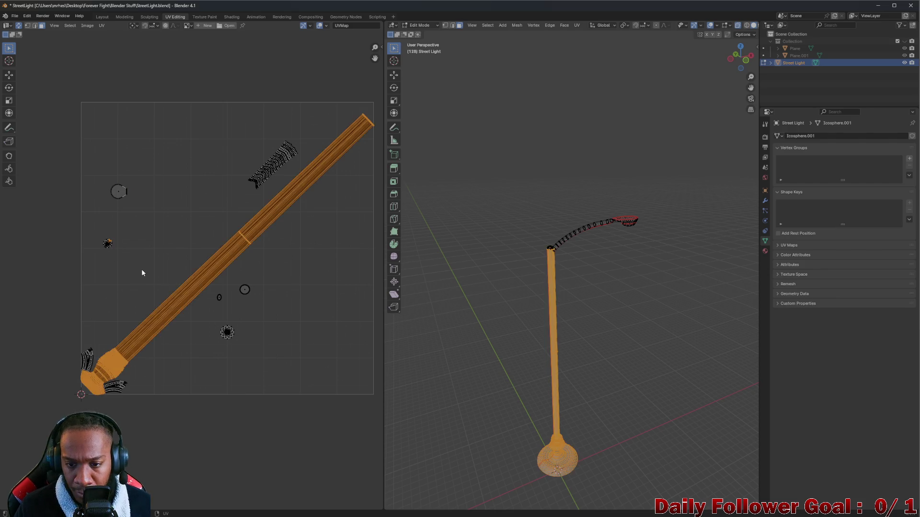
{"action": "left_click", "coordinate": [107, 245]}
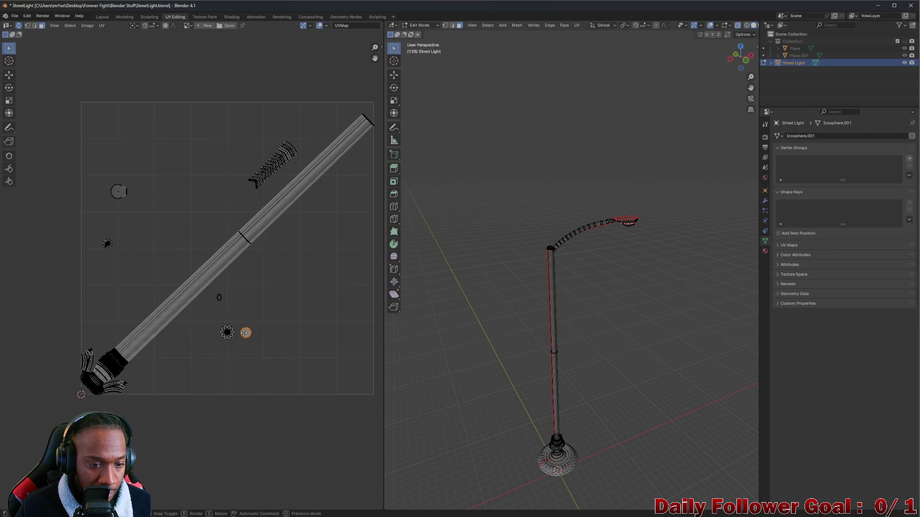
Box-select the two small lamp-head islands near the bottom and start scaling them up
{"action": "left_click_drag", "start_coordinate": [198, 322], "coordinate": [276, 344]}
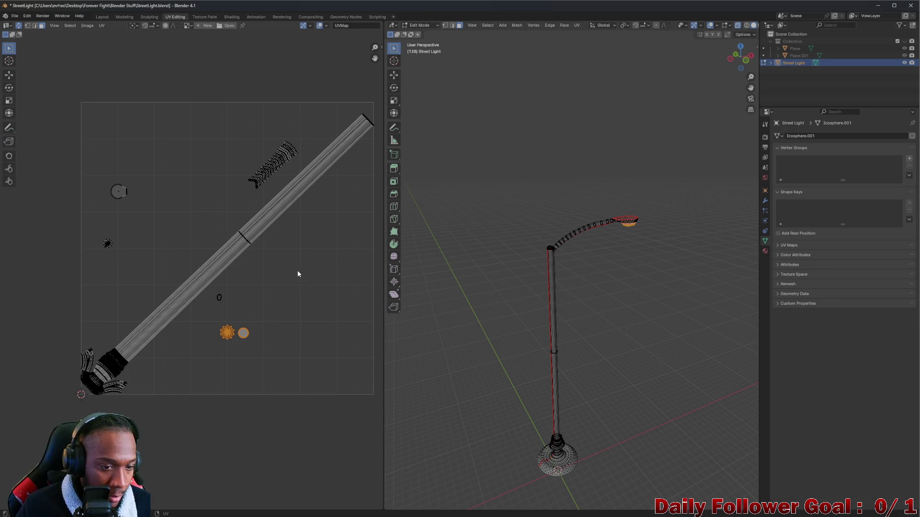
{"action": "key", "text": "s"}
Confirm the enlarged lamp-head islands and shift the star-shaped disc and circle islands lower
{"action": "left_click", "coordinate": [375, 431]}
{"action": "left_click", "coordinate": [213, 339]}
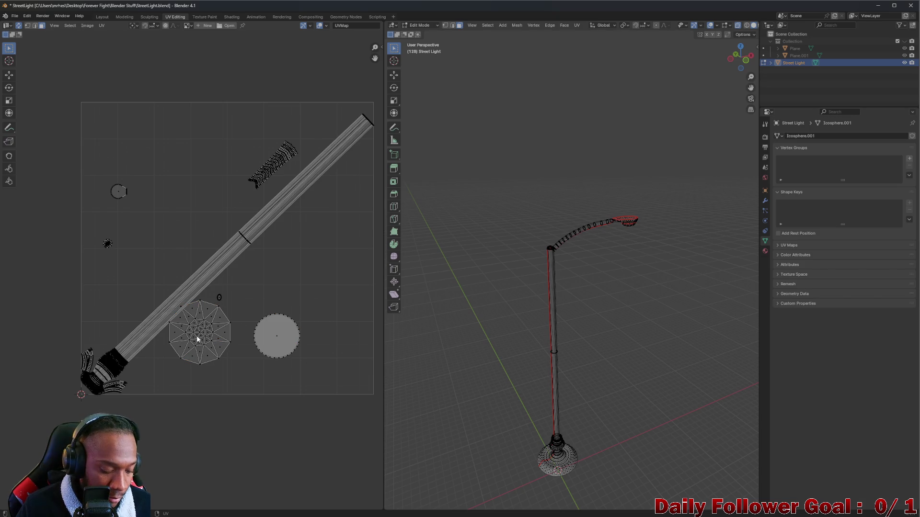
{"action": "key", "text": "l"}
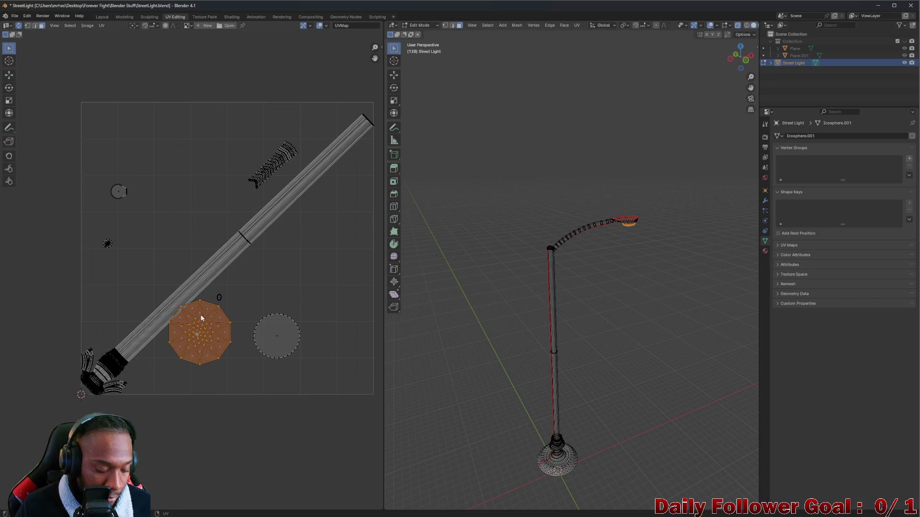
{"action": "left_click_drag", "start_coordinate": [201, 319], "coordinate": [203, 340]}
{"action": "left_click", "coordinate": [282, 335]}
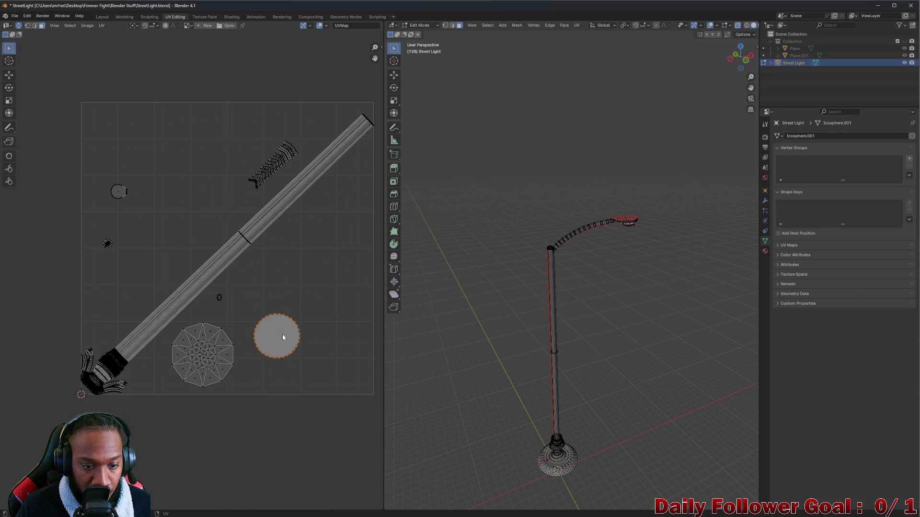
{"action": "left_click_drag", "start_coordinate": [283, 334], "coordinate": [270, 356]}
Enlarge the small island into an oval and place it up and right beside the discs
{"action": "left_click", "coordinate": [219, 298]}
{"action": "left_click_drag", "start_coordinate": [219, 298], "coordinate": [231, 315]}
{"action": "key", "text": "s"}
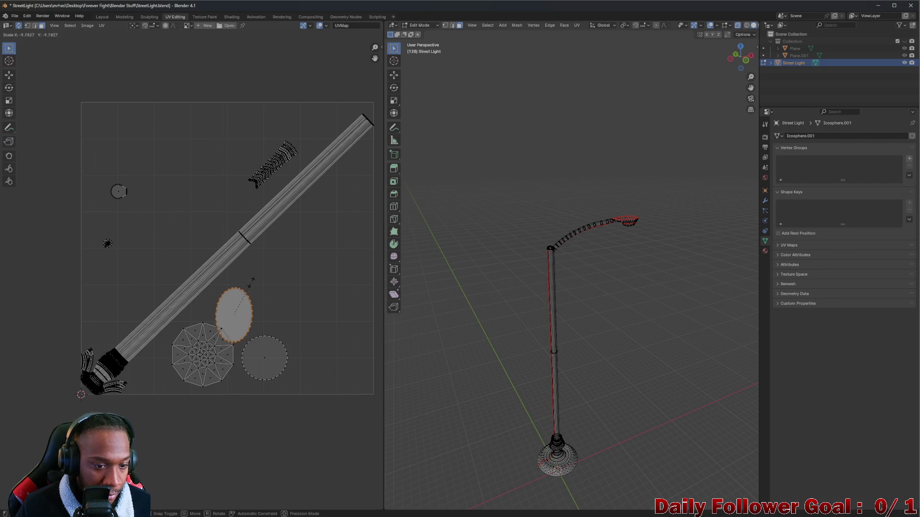
{"action": "left_click", "coordinate": [248, 293]}
{"action": "key", "text": "g"}
{"action": "left_click", "coordinate": [220, 291]}
Move the small spiky island slightly lower and start enlarging it into a large polygon
{"action": "left_click", "coordinate": [105, 246]}
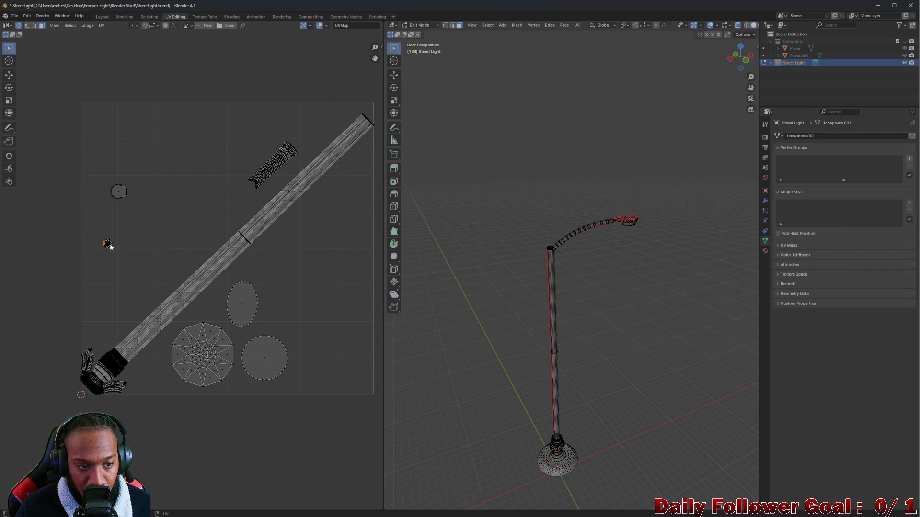
{"action": "key", "text": "g"}
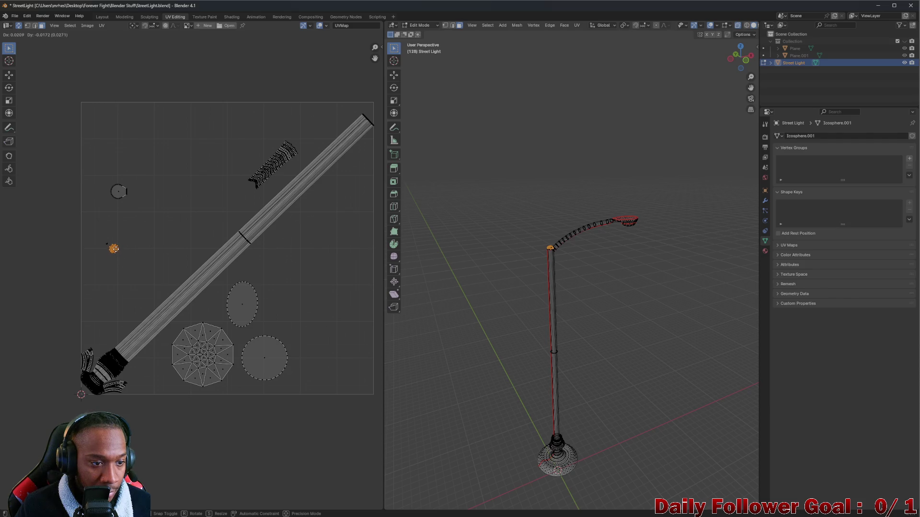
{"action": "left_click_drag", "start_coordinate": [113, 248], "coordinate": [110, 242]}
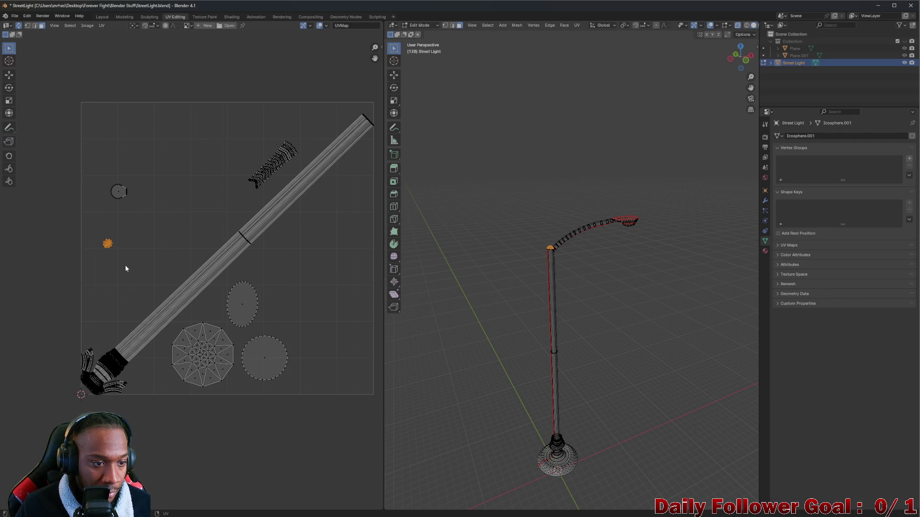
{"action": "key", "text": "g"}
{"action": "left_click", "coordinate": [119, 308]}
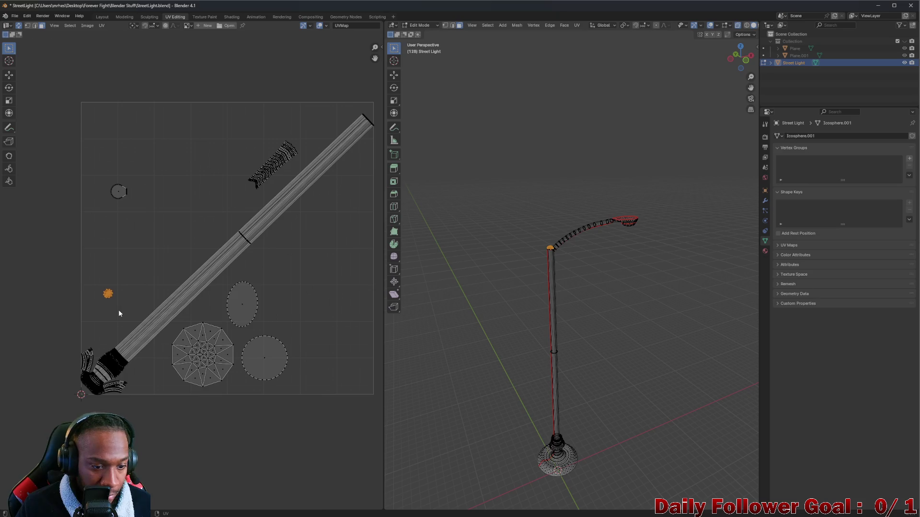
{"action": "key", "text": "s"}
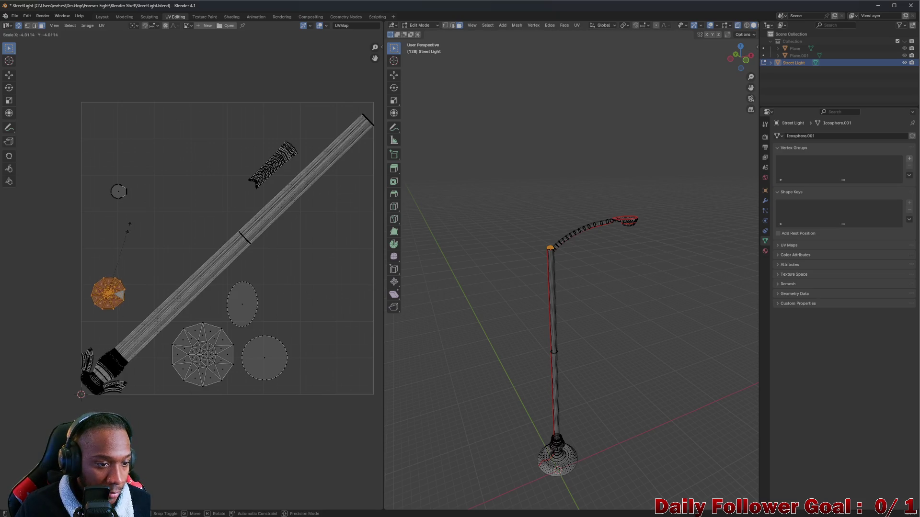
Undo the first decagon enlargement and rescale it into a large many-sided disc filling the upper left
{"action": "left_click", "coordinate": [143, 123]}
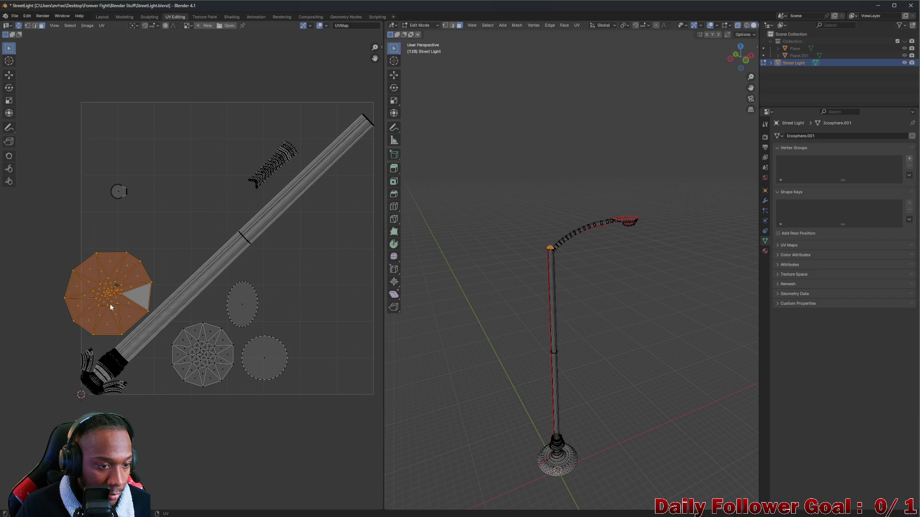
{"action": "key", "text": "ctrl+z"}
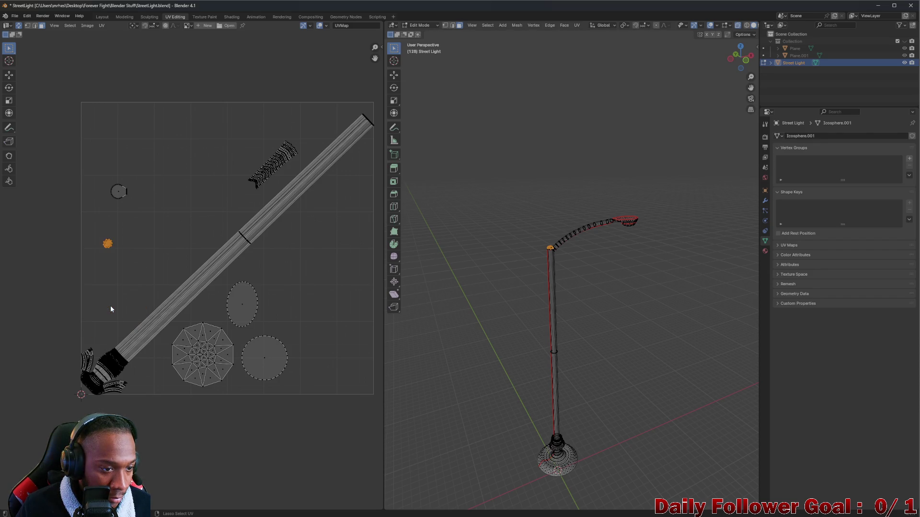
{"action": "key", "text": "ctrl+z"}
{"action": "key", "text": "ctrl+z"}
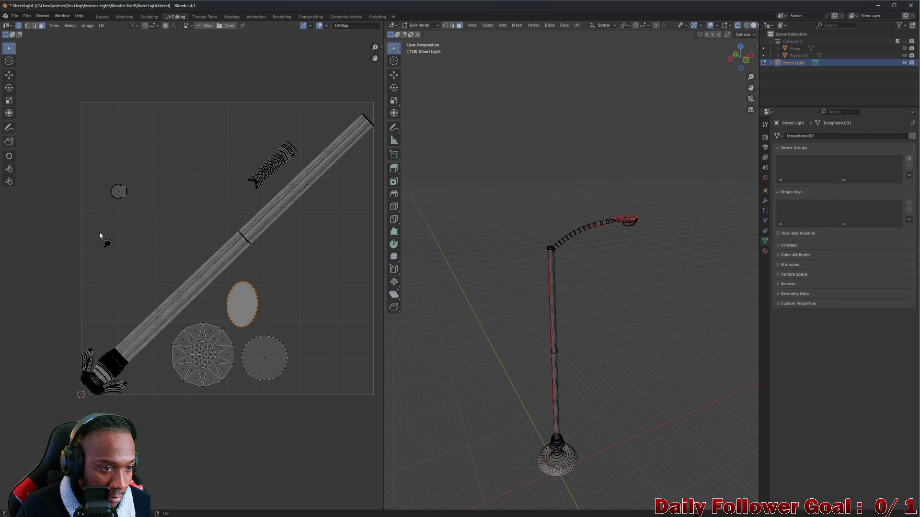
{"action": "key", "text": "s"}
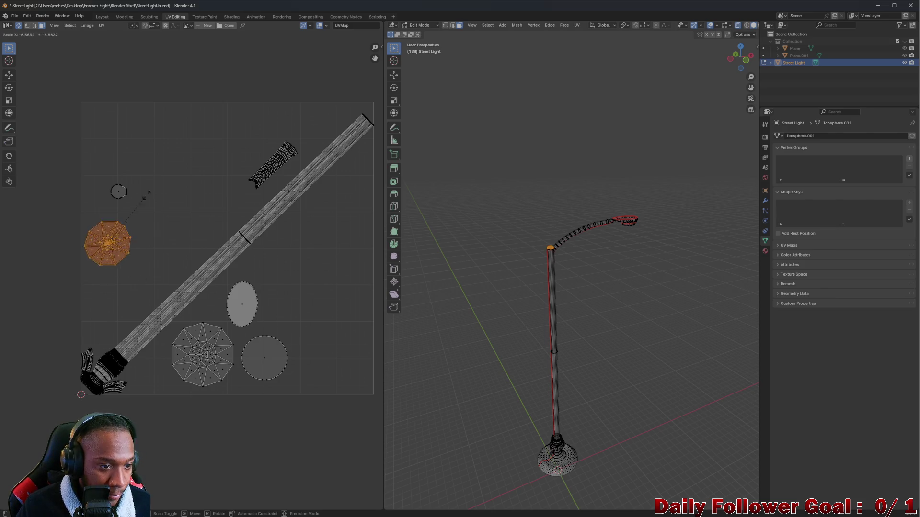
{"action": "left_click", "coordinate": [123, 251]}
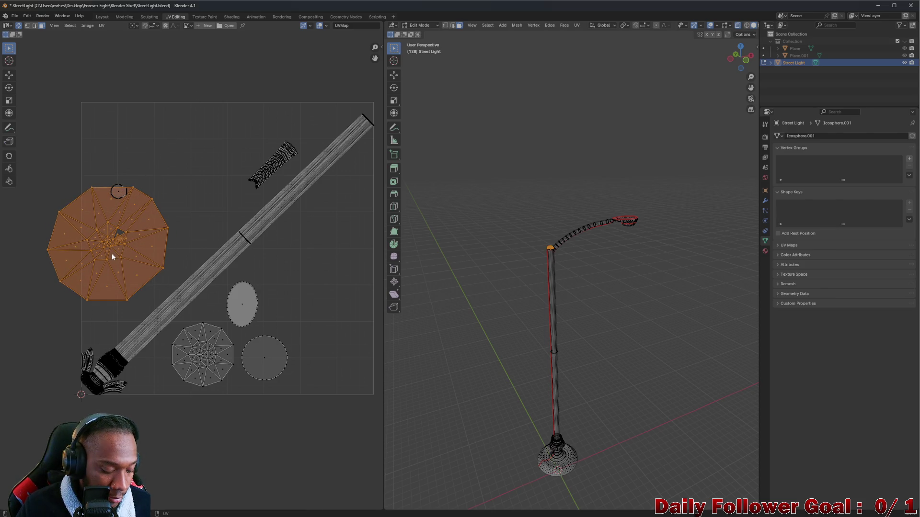
Nudge one triangular face inside the decagon island into a better position
{"action": "left_click", "coordinate": [111, 253]}
{"action": "key", "text": "g"}
{"action": "left_click", "coordinate": [114, 237]}
{"action": "key", "text": "g"}
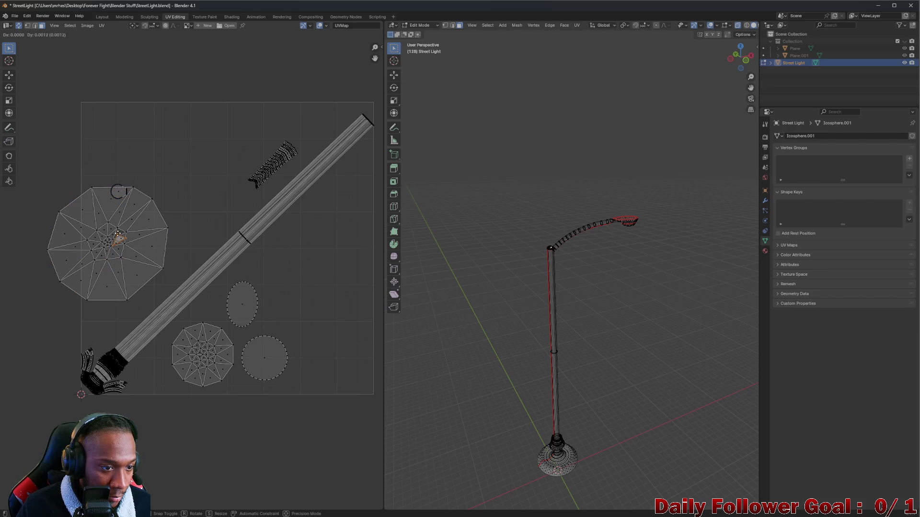
{"action": "left_click", "coordinate": [119, 228]}
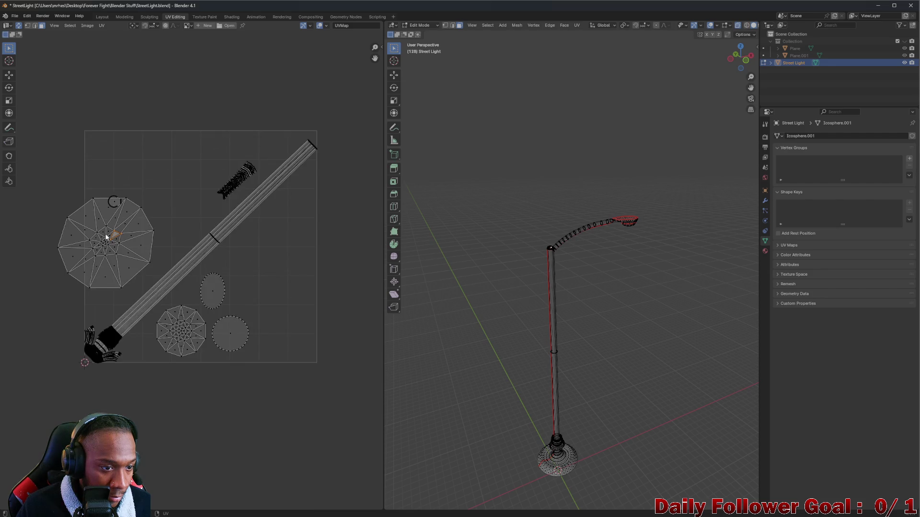
{"action": "scroll", "coordinate": [108, 237], "scroll_direction": "up", "scroll_amount": 5}
{"action": "scroll", "coordinate": [134, 224], "scroll_direction": "up", "scroll_amount": 4}
{"action": "scroll", "coordinate": [134, 217], "scroll_direction": "up", "scroll_amount": 1}
{"action": "key", "text": "g"}
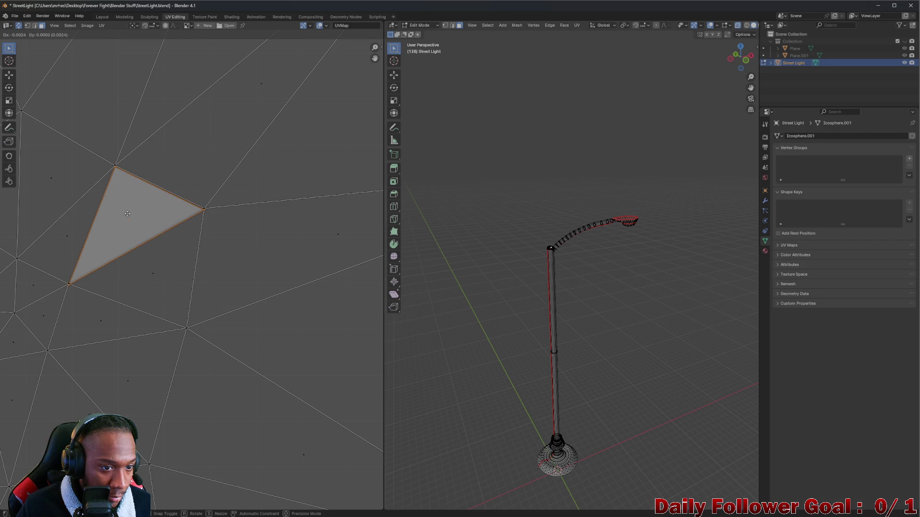
Settle the triangle, then move the whole decagon island slightly further right
{"action": "left_click", "coordinate": [126, 213]}
{"action": "key", "text": "Home"}
{"action": "key", "text": "l"}
{"action": "key", "text": "g"}
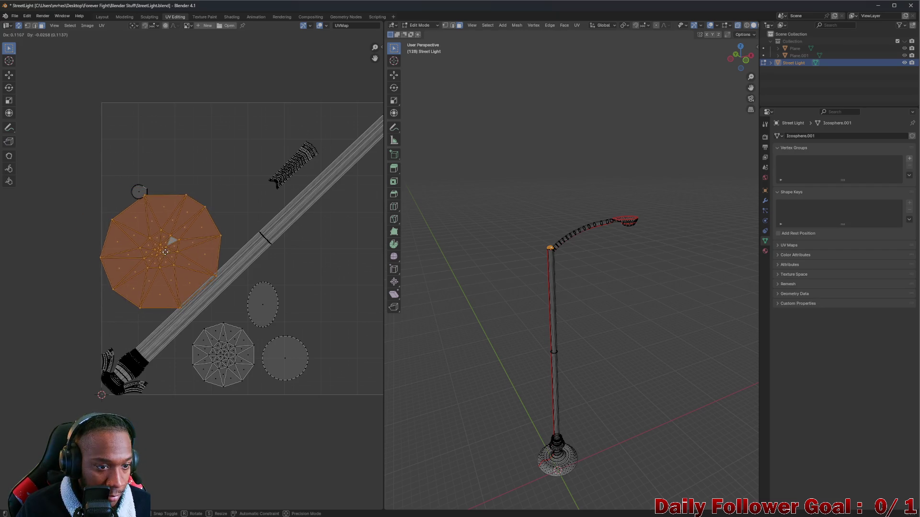
{"action": "left_click", "coordinate": [171, 222]}
Move the small round island up into empty space and start enlarging the curved arm island
{"action": "left_click", "coordinate": [124, 181]}
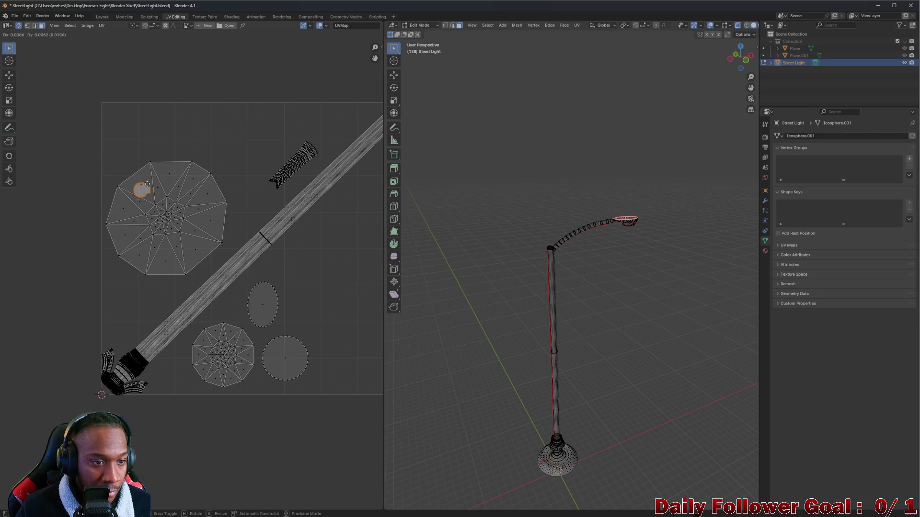
{"action": "left_click_drag", "start_coordinate": [141, 188], "coordinate": [220, 134]}
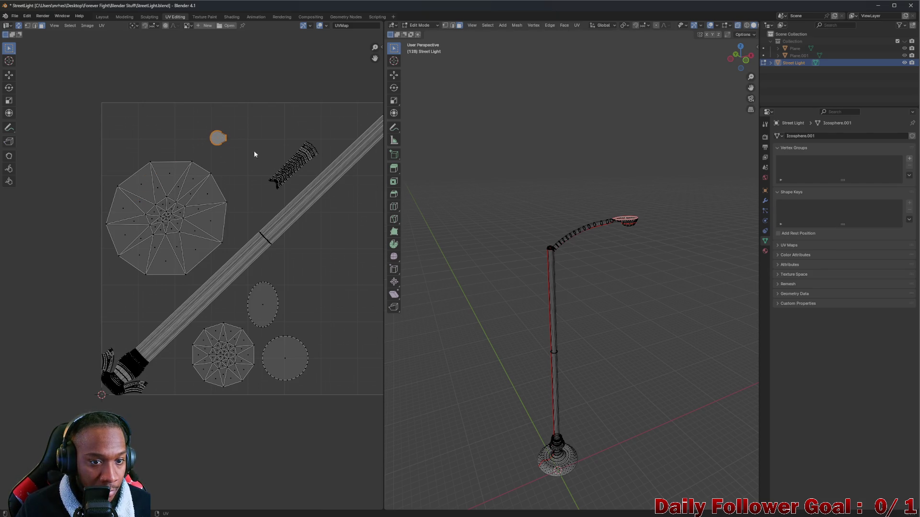
{"action": "left_click", "coordinate": [287, 167]}
{"action": "key", "text": "s"}
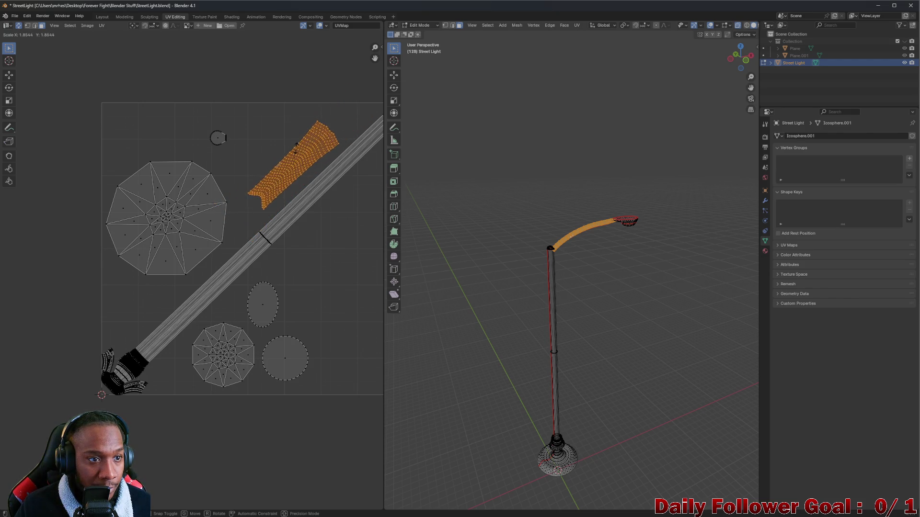
Confirm the arm island's larger size and move the decagon island lower down
{"action": "left_click", "coordinate": [299, 142]}
{"action": "scroll", "coordinate": [273, 179], "scroll_direction": "down", "scroll_amount": 1}
{"action": "middle_click_drag", "start_coordinate": [259, 202], "coordinate": [229, 224]}
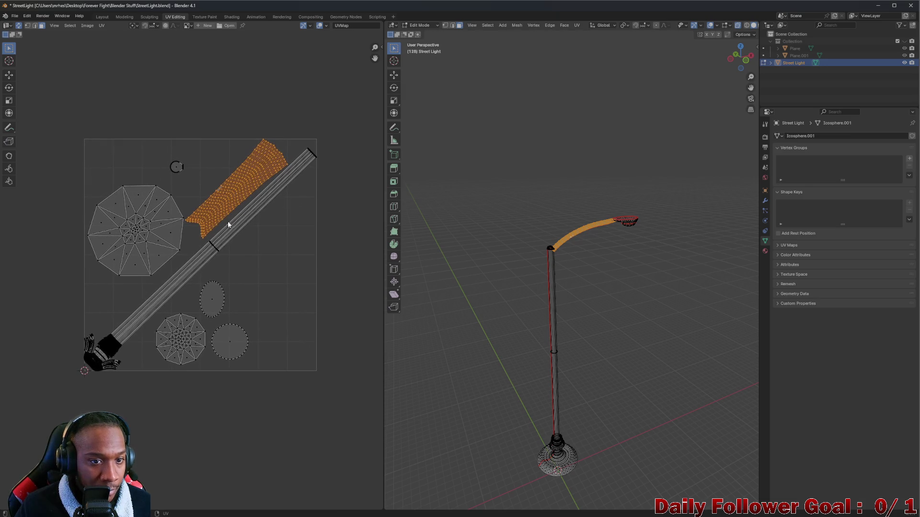
{"action": "scroll", "coordinate": [207, 217], "scroll_direction": "up", "scroll_amount": 2}
{"action": "left_click", "coordinate": [113, 230]}
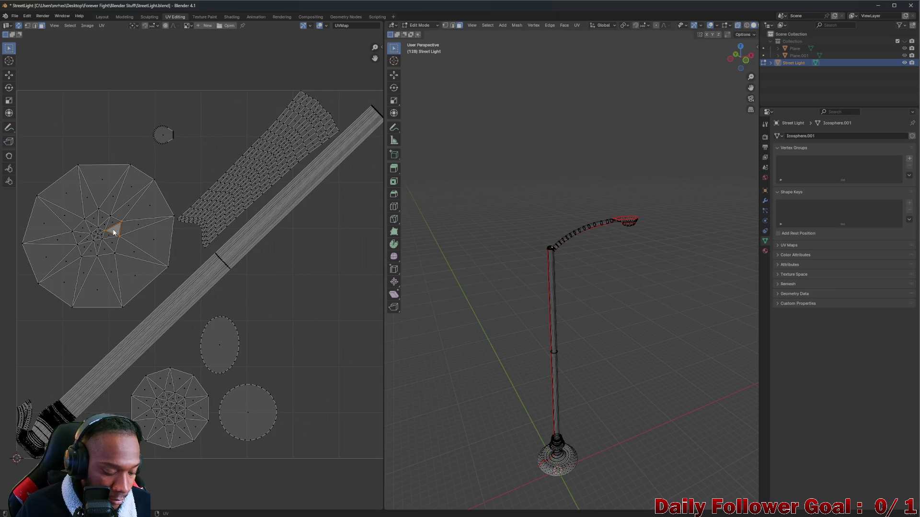
{"action": "key", "text": "l"}
{"action": "key", "text": "g"}
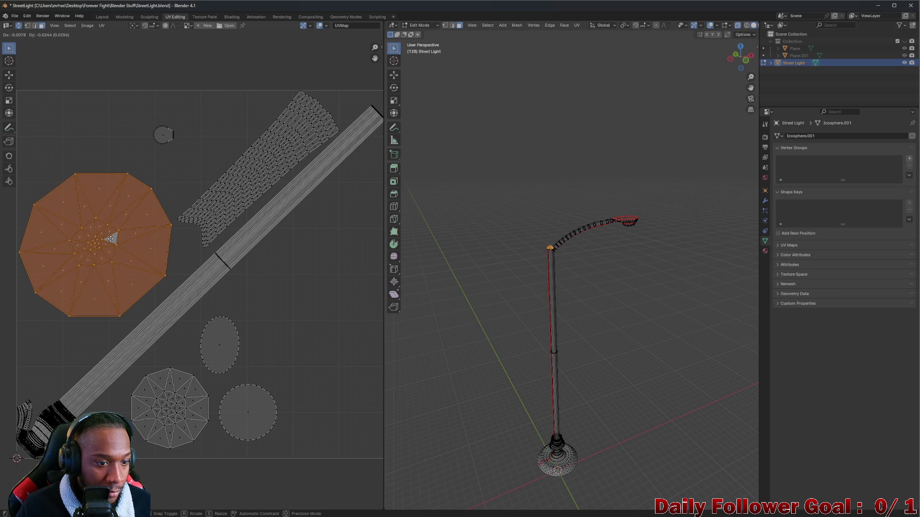
{"action": "left_click", "coordinate": [110, 256]}
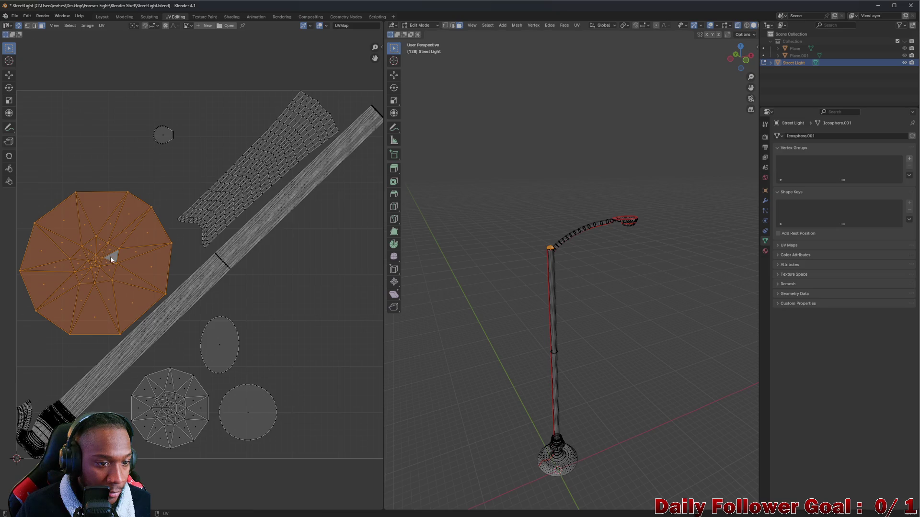
Move the wavy arm island further up and right
{"action": "left_click", "coordinate": [253, 180]}
{"action": "key", "text": "l"}
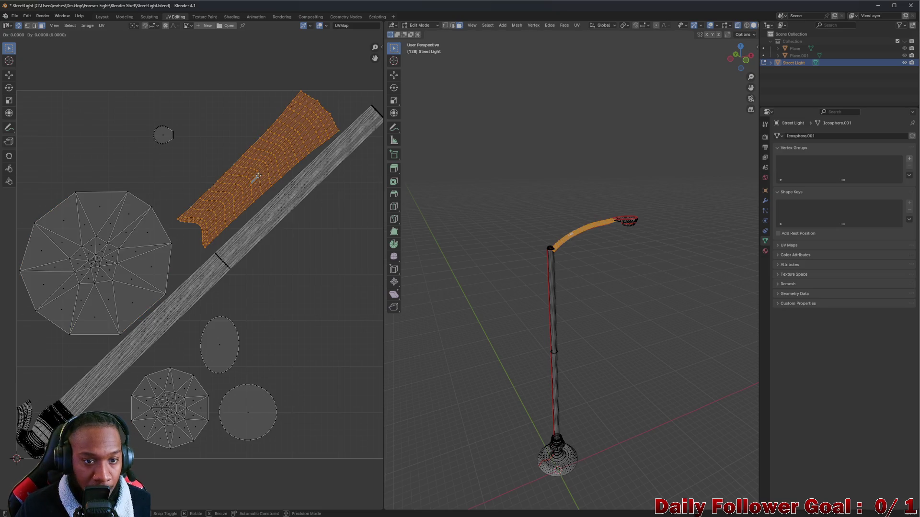
{"action": "key", "text": "g"}
{"action": "left_click", "coordinate": [251, 186]}
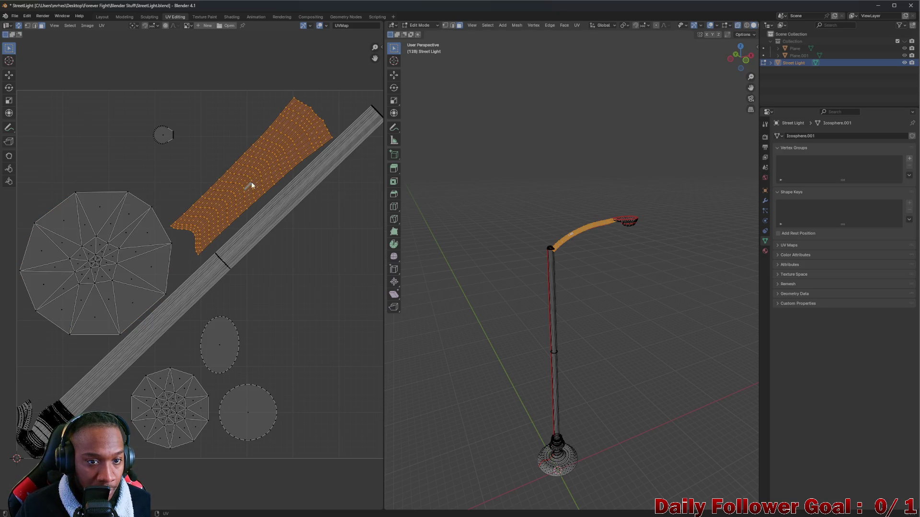
Enlarge the small round island near the top into a teardrop and place it slightly lower
{"action": "left_click", "coordinate": [160, 135]}
{"action": "key", "text": "l"}
{"action": "key", "text": "s"}
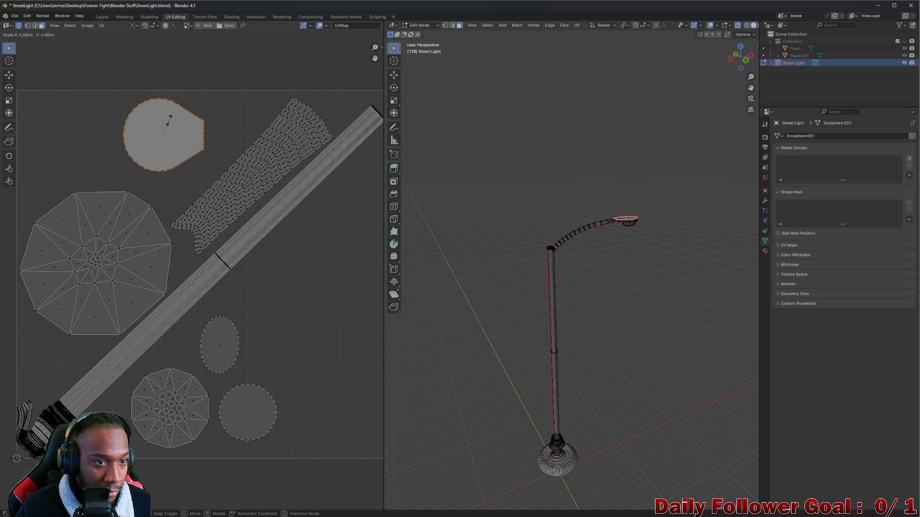
{"action": "left_click", "coordinate": [169, 123]}
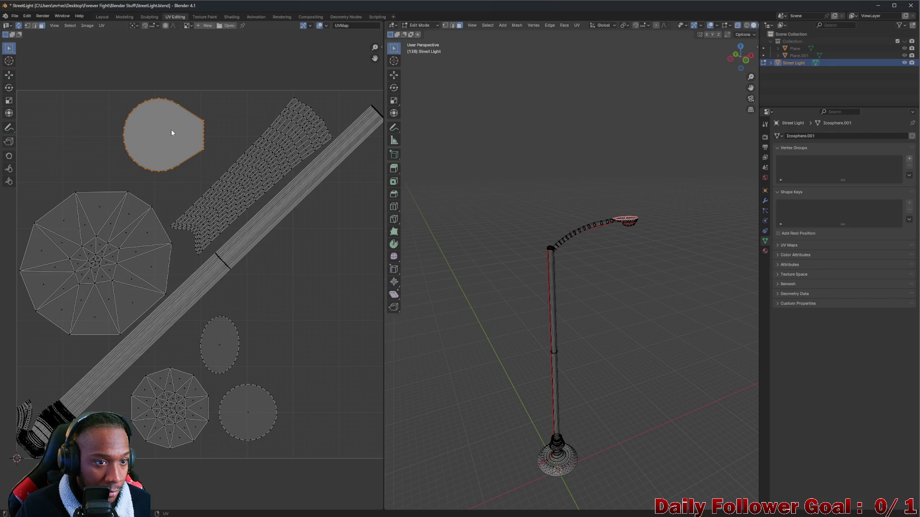
{"action": "key", "text": "g"}
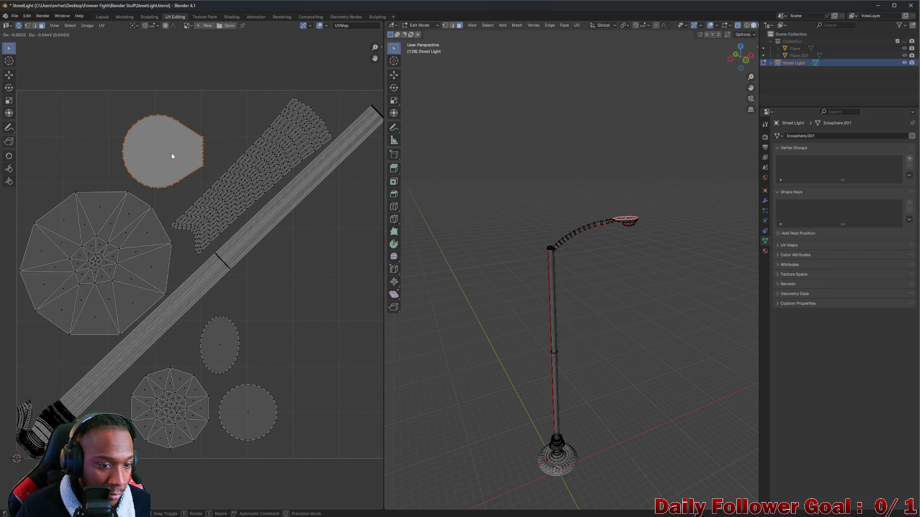
{"action": "left_click", "coordinate": [173, 155]}
{"action": "scroll", "coordinate": [254, 317], "scroll_direction": "down", "scroll_amount": 3}
{"action": "middle_click_drag", "start_coordinate": [250, 318], "coordinate": [192, 316]}
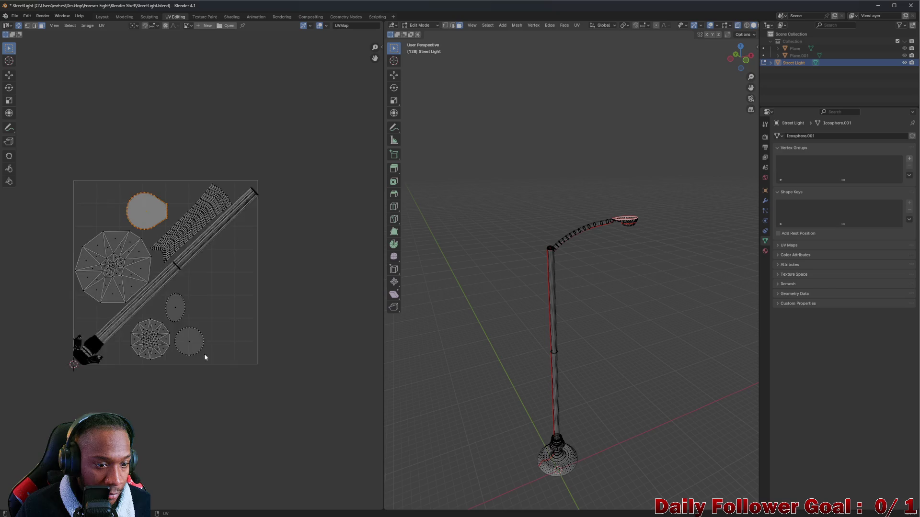
{"action": "scroll", "coordinate": [204, 354], "scroll_direction": "up", "scroll_amount": 2}
{"action": "left_click", "coordinate": [189, 334]}
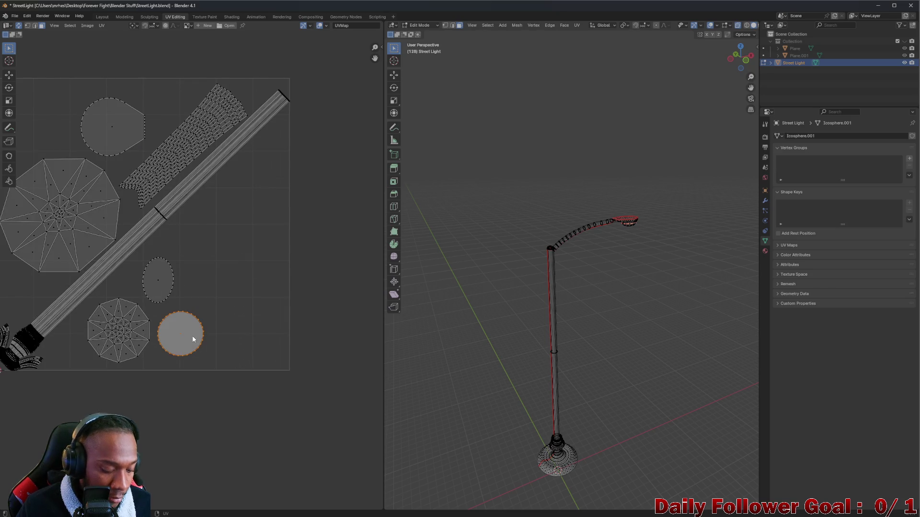
{"action": "key", "text": "g"}
{"action": "left_click", "coordinate": [267, 342]}
{"action": "left_click", "coordinate": [162, 277]}
{"action": "key", "text": "g"}
{"action": "left_click", "coordinate": [225, 280]}
{"action": "left_click", "coordinate": [116, 327]}
{"action": "key", "text": "g"}
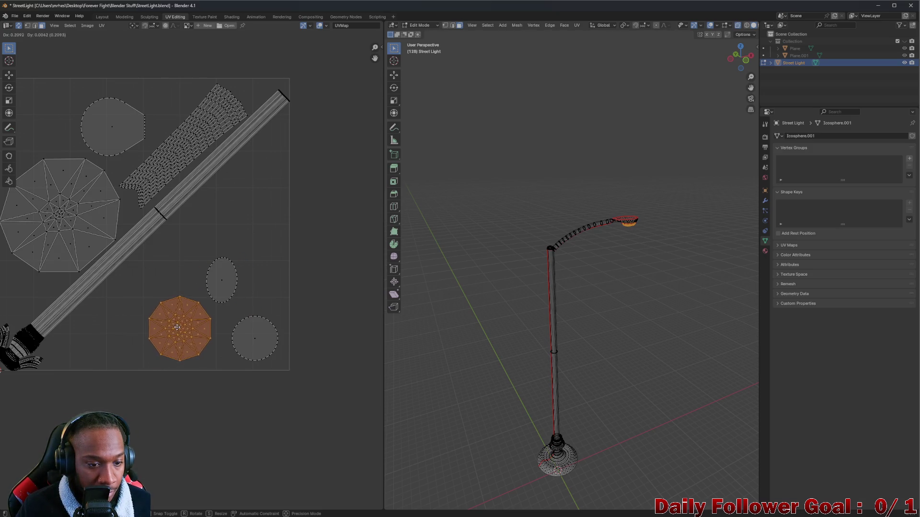
{"action": "left_click", "coordinate": [185, 334]}
{"action": "left_click_drag", "start_coordinate": [166, 246], "coordinate": [297, 369]}
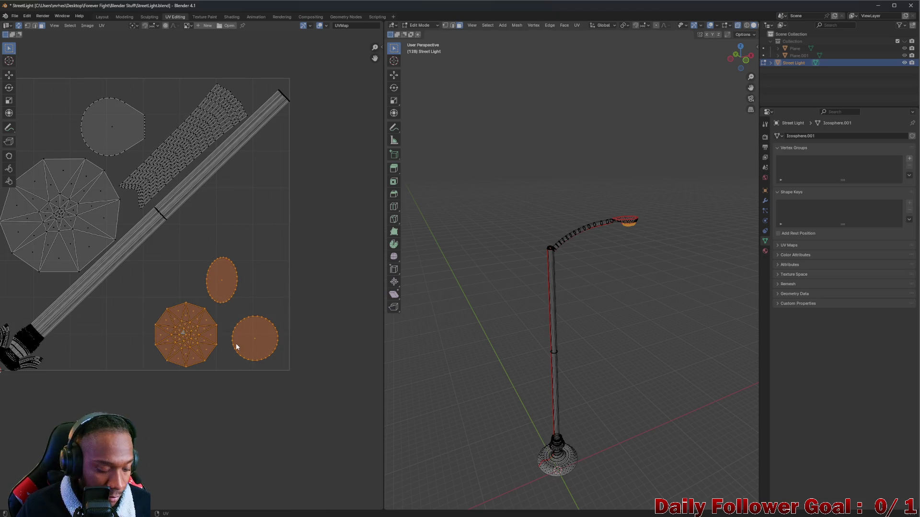
{"action": "key", "text": "s"}
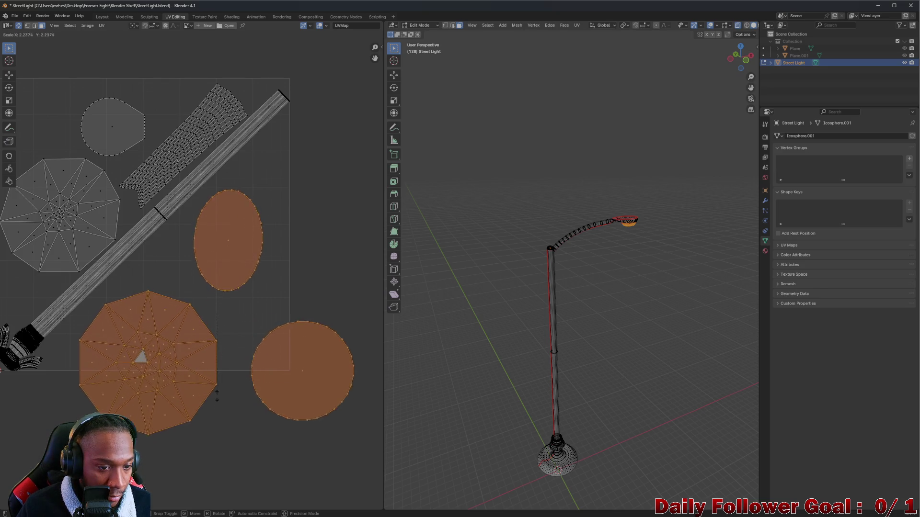
{"action": "left_click", "coordinate": [217, 371]}
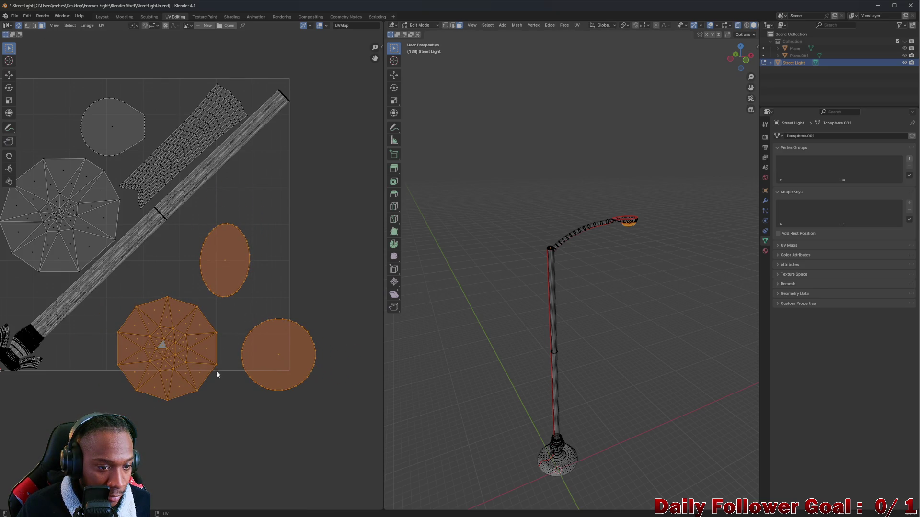
{"action": "left_click", "coordinate": [177, 349]}
{"action": "key", "text": "l"}
{"action": "key", "text": "g"}
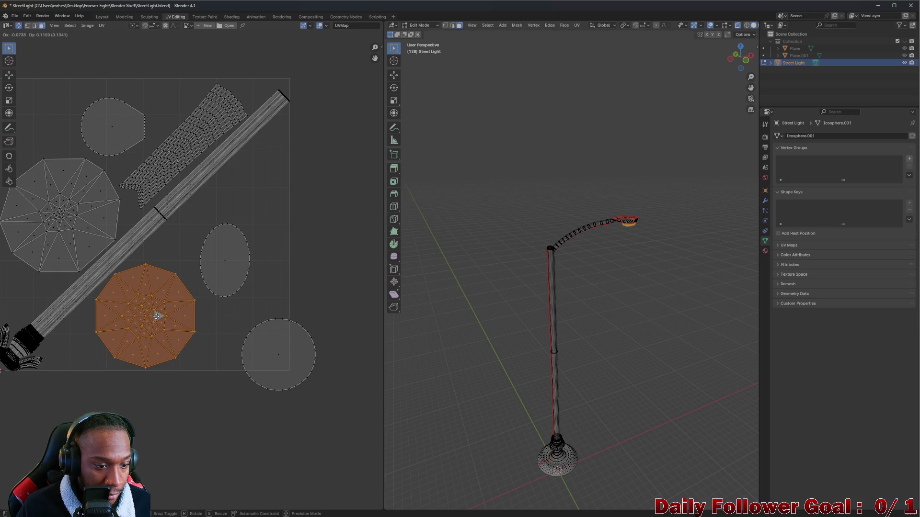
{"action": "left_click", "coordinate": [156, 315]}
{"action": "left_click", "coordinate": [238, 269]}
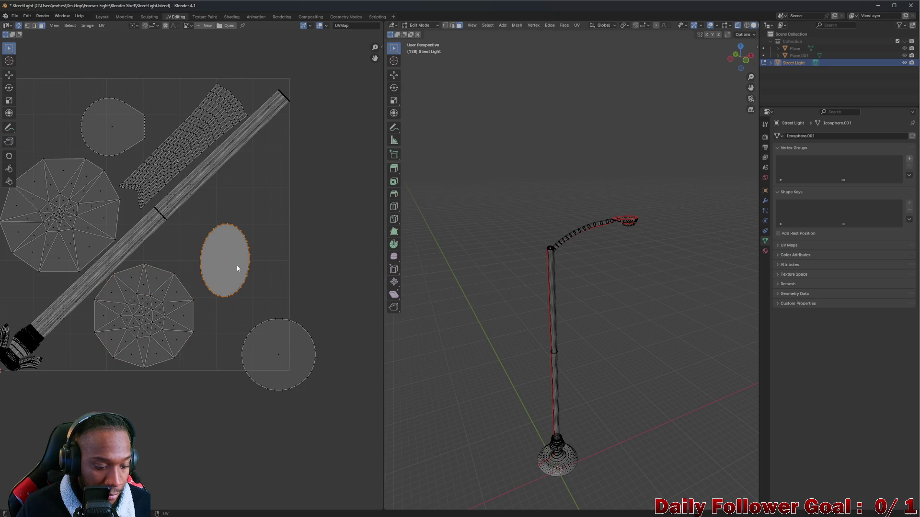
{"action": "key", "text": "g"}
{"action": "left_click", "coordinate": [242, 223]}
{"action": "left_click", "coordinate": [284, 376]}
{"action": "key", "text": "g"}
{"action": "left_click", "coordinate": [255, 351]}
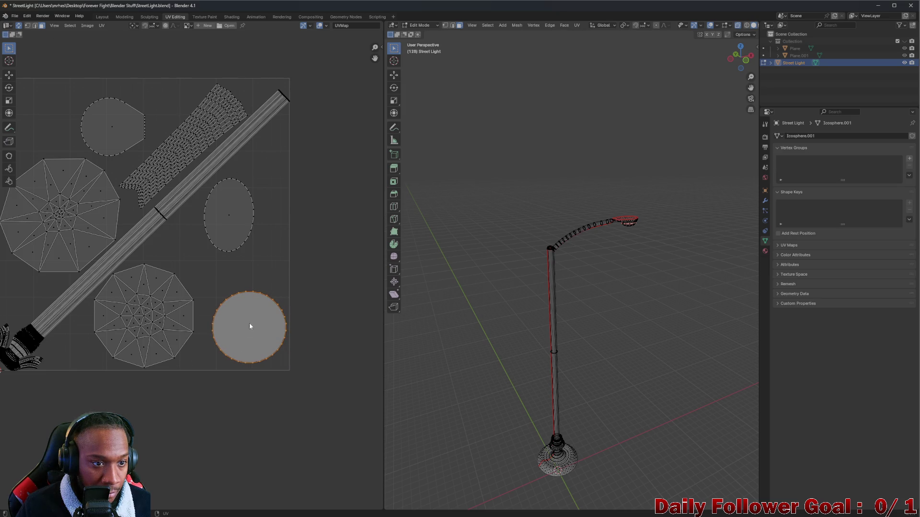
{"action": "scroll", "coordinate": [182, 268], "scroll_direction": "down", "scroll_amount": 2}
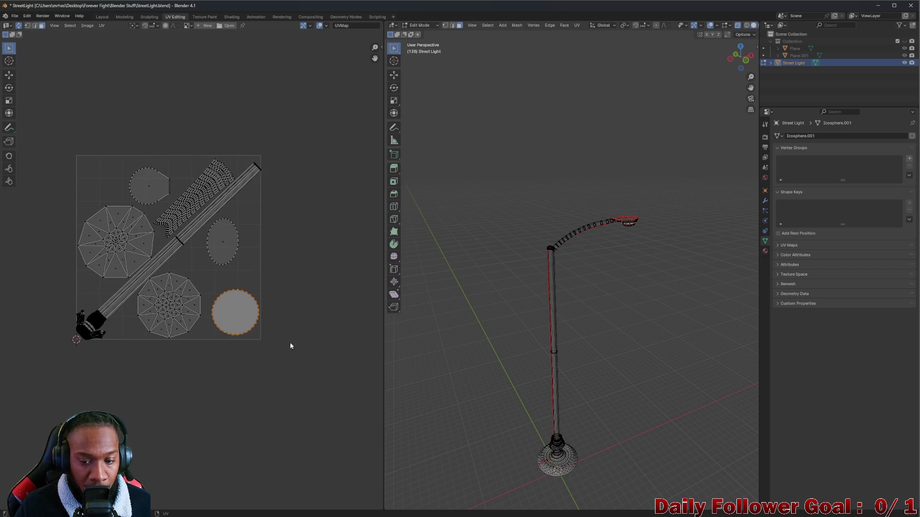
{"action": "scroll", "coordinate": [113, 321], "scroll_direction": "up", "scroll_amount": 4}
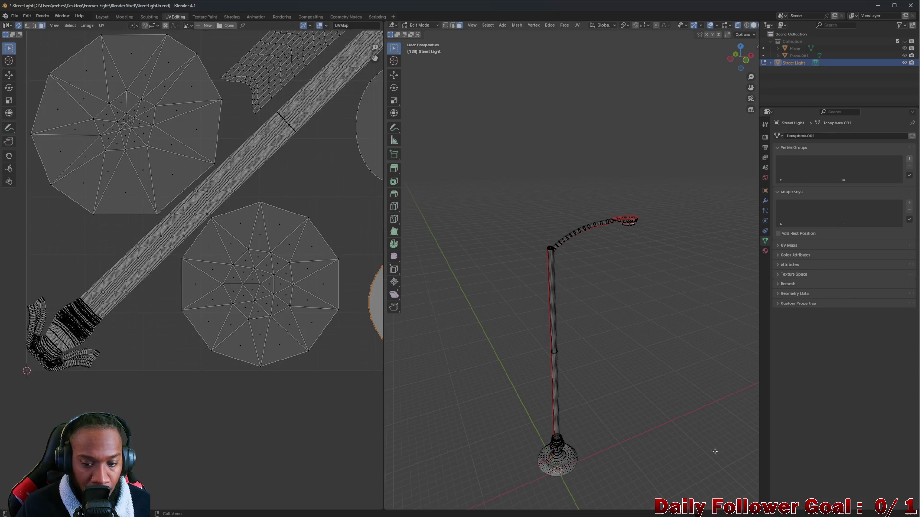
{"action": "scroll", "coordinate": [719, 450], "scroll_direction": "up", "scroll_amount": 3}
{"action": "scroll", "coordinate": [719, 451], "scroll_direction": "up", "scroll_amount": 2}
{"action": "scroll", "coordinate": [132, 288], "scroll_direction": "down", "scroll_amount": 4}
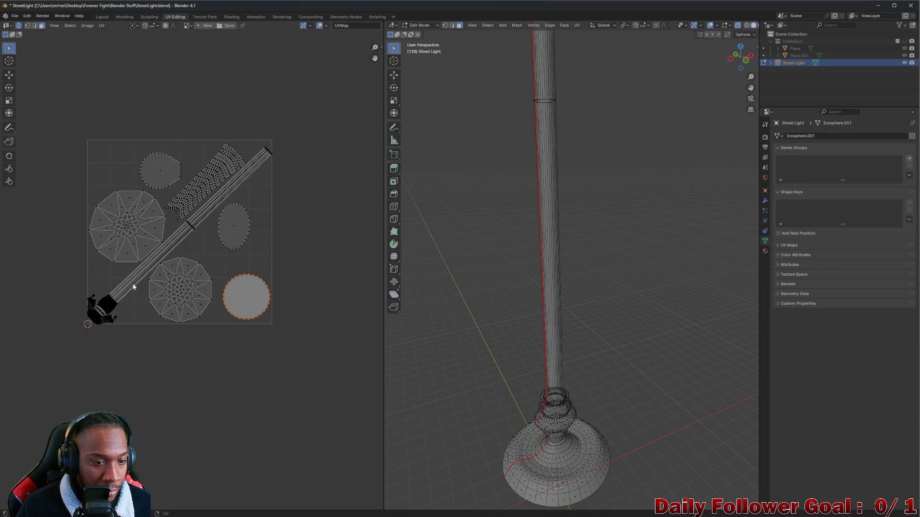
{"action": "scroll", "coordinate": [172, 282], "scroll_direction": "down", "scroll_amount": 1}
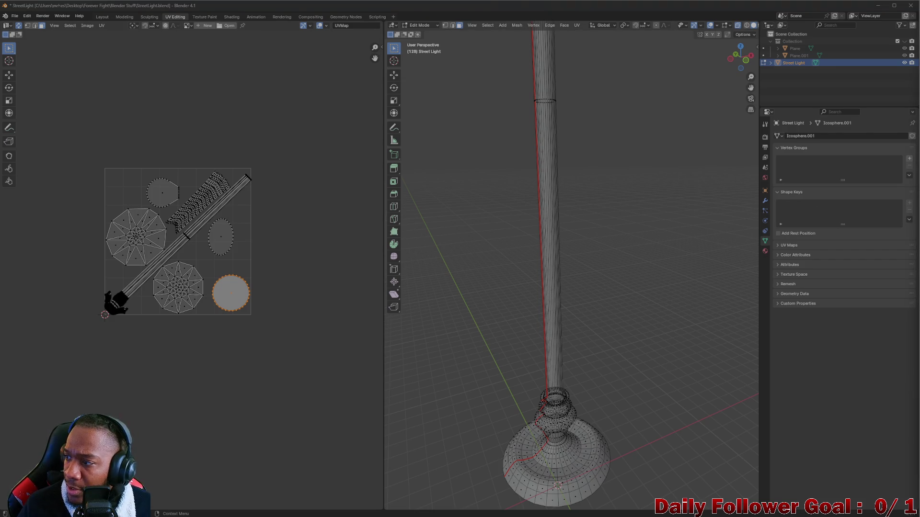
{"action": "scroll", "coordinate": [150, 291], "scroll_direction": "up", "scroll_amount": 3}
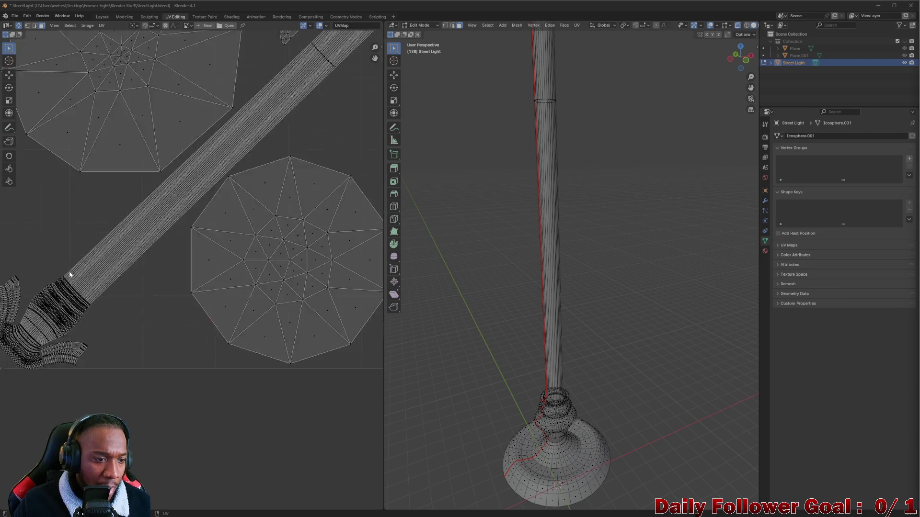
{"action": "scroll", "coordinate": [69, 271], "scroll_direction": "up", "scroll_amount": 2}
{"action": "scroll", "coordinate": [174, 305], "scroll_direction": "down", "scroll_amount": 1}
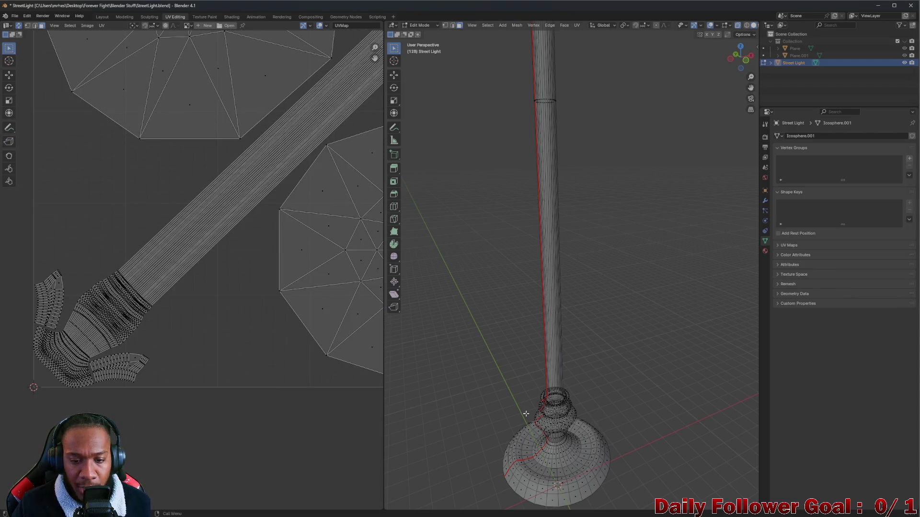
{"action": "scroll", "coordinate": [263, 169], "scroll_direction": "down", "scroll_amount": 1}
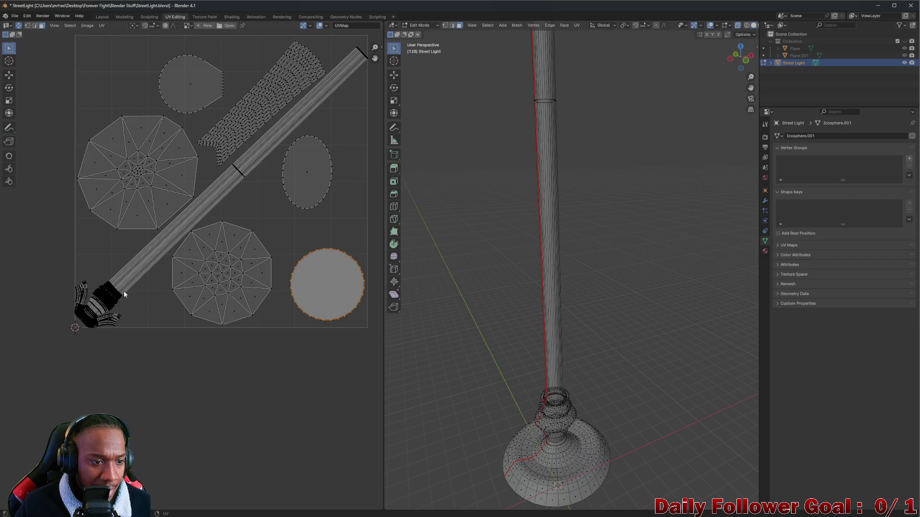
{"action": "mouse_move", "coordinate": [619, 449]}
{"action": "middle_mouse_down"}
{"action": "mouse_move", "coordinate": [606, 465]}
{"action": "mouse_move", "coordinate": [467, 221]}
{"action": "middle_mouse_up"}
{"action": "scroll", "coordinate": [193, 318], "scroll_direction": "up", "scroll_amount": 3}
{"action": "scroll", "coordinate": [169, 323], "scroll_direction": "up", "scroll_amount": 1}
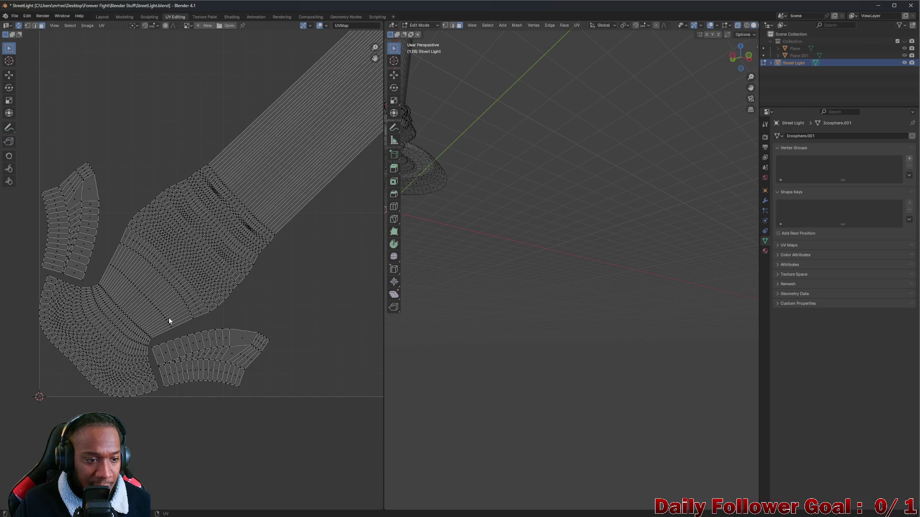
{"action": "scroll", "coordinate": [185, 325], "scroll_direction": "down", "scroll_amount": 2}
{"action": "scroll", "coordinate": [194, 339], "scroll_direction": "up", "scroll_amount": 1}
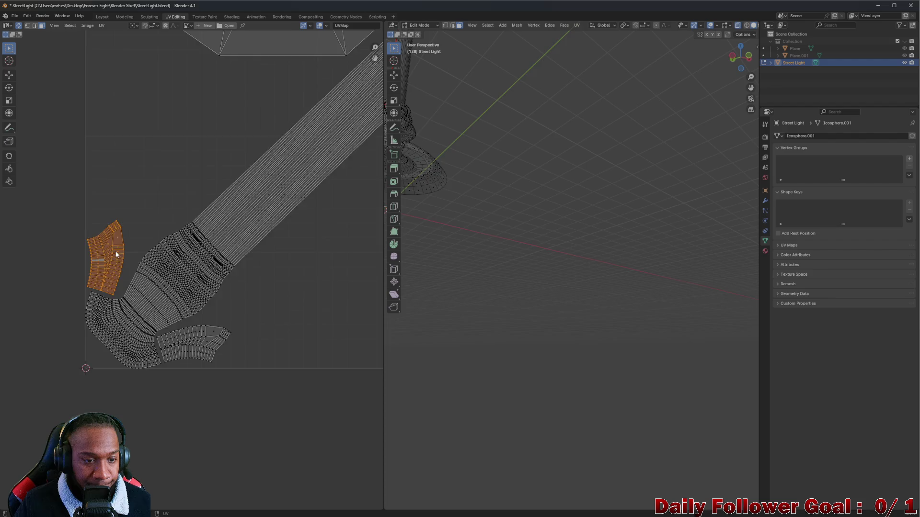
{"action": "scroll", "coordinate": [115, 255], "scroll_direction": "down", "scroll_amount": 3}
{"action": "scroll", "coordinate": [585, 251], "scroll_direction": "down", "scroll_amount": 4}
{"action": "mouse_move", "coordinate": [585, 250]}
{"action": "middle_mouse_down"}
{"action": "mouse_move", "coordinate": [493, 180]}
{"action": "mouse_move", "coordinate": [425, 226]}
{"action": "mouse_move", "coordinate": [342, 242]}
{"action": "middle_mouse_up"}
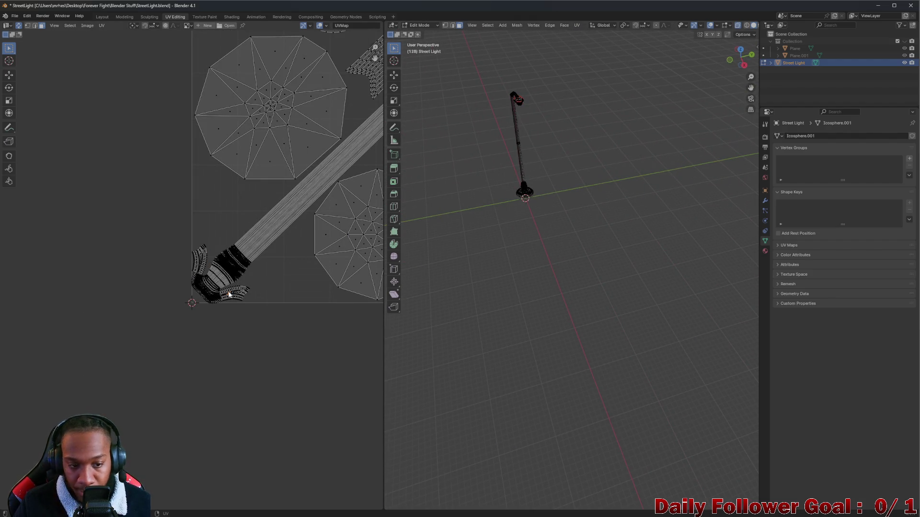
{"action": "scroll", "coordinate": [229, 295], "scroll_direction": "up", "scroll_amount": 2}
{"action": "scroll", "coordinate": [228, 289], "scroll_direction": "down", "scroll_amount": 3}
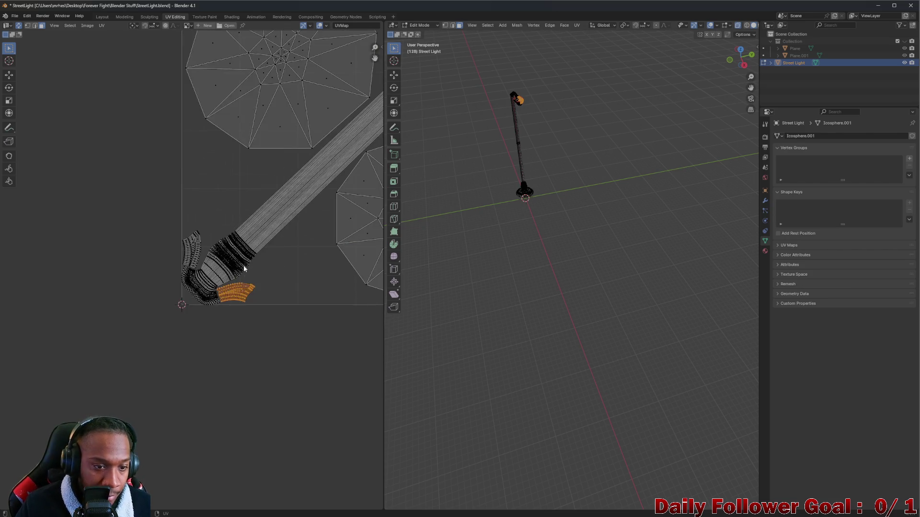
{"action": "scroll", "coordinate": [229, 287], "scroll_direction": "down", "scroll_amount": 1}
{"action": "scroll", "coordinate": [167, 325], "scroll_direction": "down", "scroll_amount": 1}
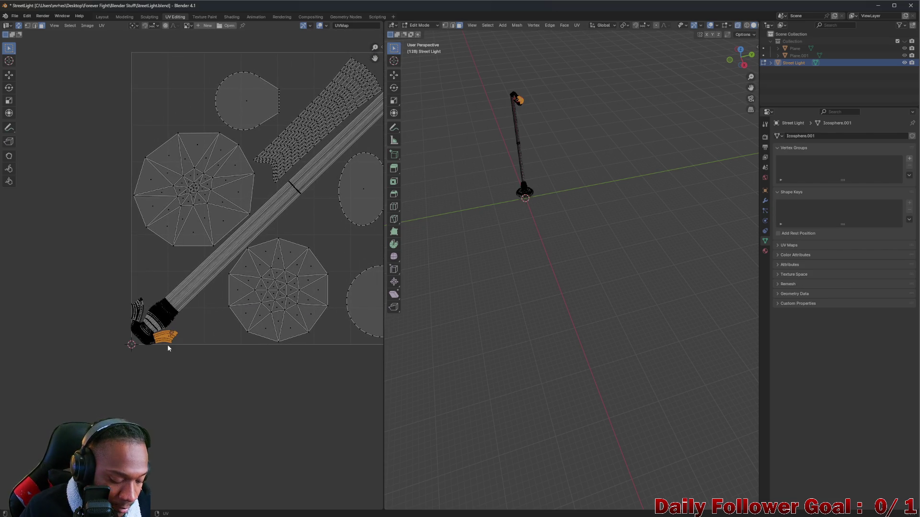
Pull the curved handle island out of the corner and settle it in the open middle of the layout
{"action": "left_click_drag", "start_coordinate": [167, 344], "coordinate": [316, 233]}
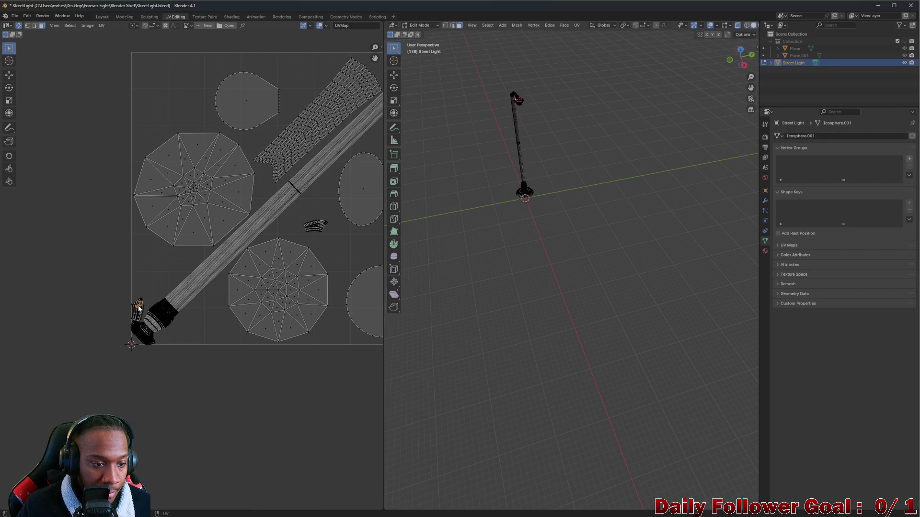
{"action": "key", "text": "g"}
{"action": "left_click", "coordinate": [342, 245]}
{"action": "scroll", "coordinate": [288, 266], "scroll_direction": "up", "scroll_amount": 2}
{"action": "scroll", "coordinate": [185, 297], "scroll_direction": "up", "scroll_amount": 2}
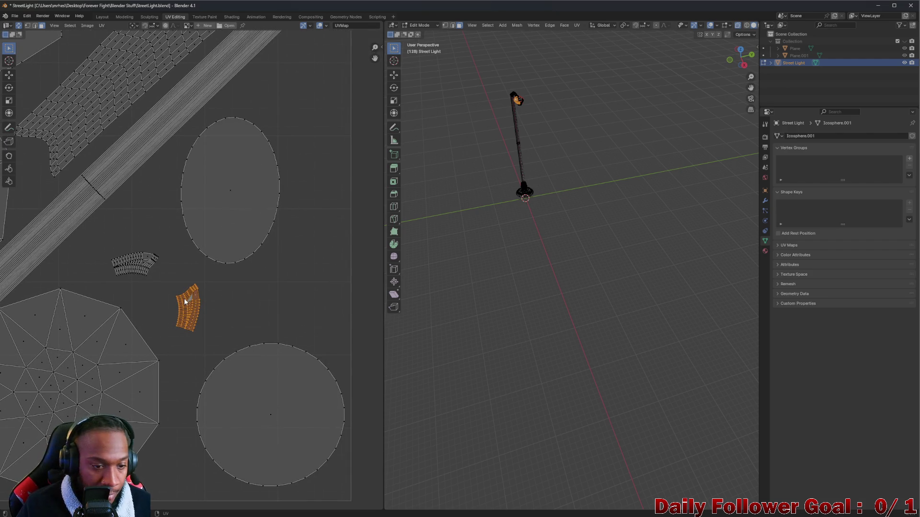
{"action": "key", "text": "g"}
{"action": "left_click", "coordinate": [163, 274]}
{"action": "key", "text": "g"}
{"action": "left_click", "coordinate": [162, 281]}
Enlarge both curved handle islands together and shift the oval island up and right
{"action": "left_click_drag", "start_coordinate": [99, 237], "coordinate": [164, 283], "text": "shift"}
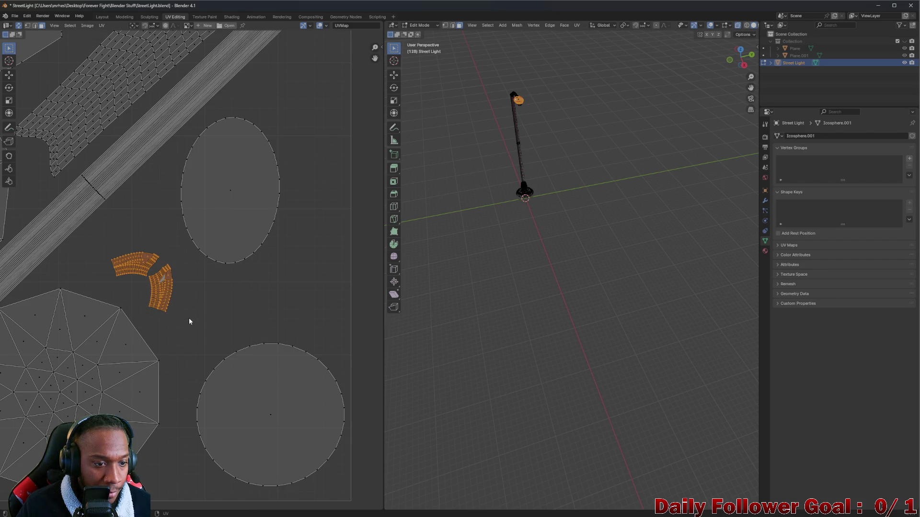
{"action": "key", "text": "s"}
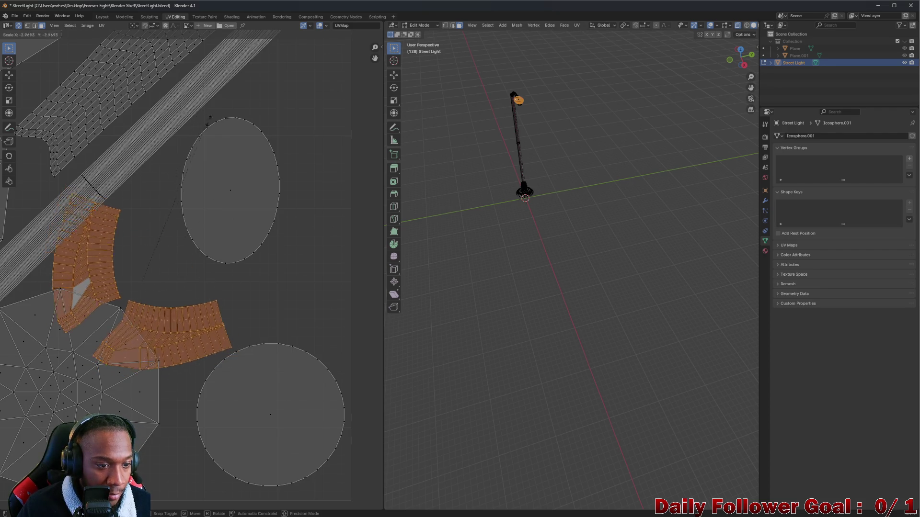
{"action": "left_click", "coordinate": [283, 184]}
{"action": "scroll", "coordinate": [257, 216], "scroll_direction": "down", "scroll_amount": 2}
{"action": "scroll", "coordinate": [251, 207], "scroll_direction": "down", "scroll_amount": 2}
{"action": "middle_click_drag", "start_coordinate": [250, 205], "coordinate": [200, 244]}
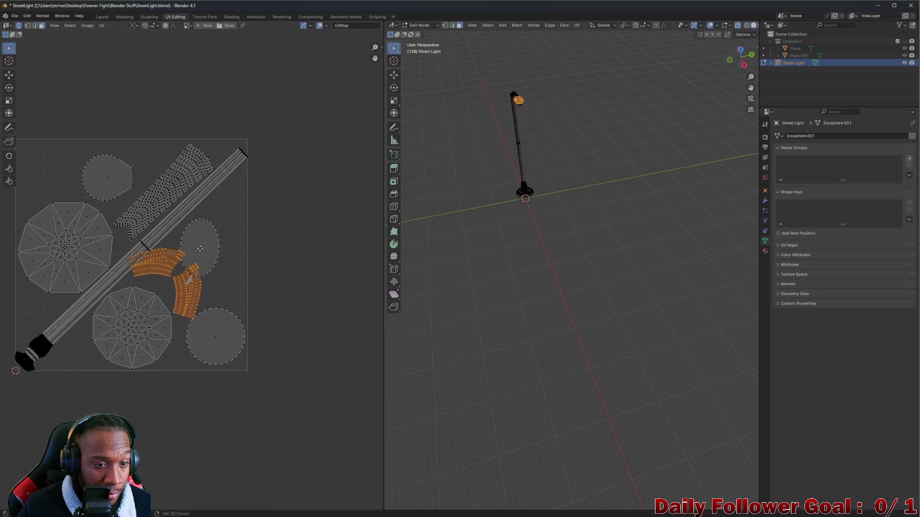
{"action": "left_click", "coordinate": [200, 245]}
{"action": "key", "text": "g"}
{"action": "left_click", "coordinate": [227, 217]}
Reposition each whole curved island so the two strips sit spread apart beside the oval
{"action": "left_click", "coordinate": [179, 291]}
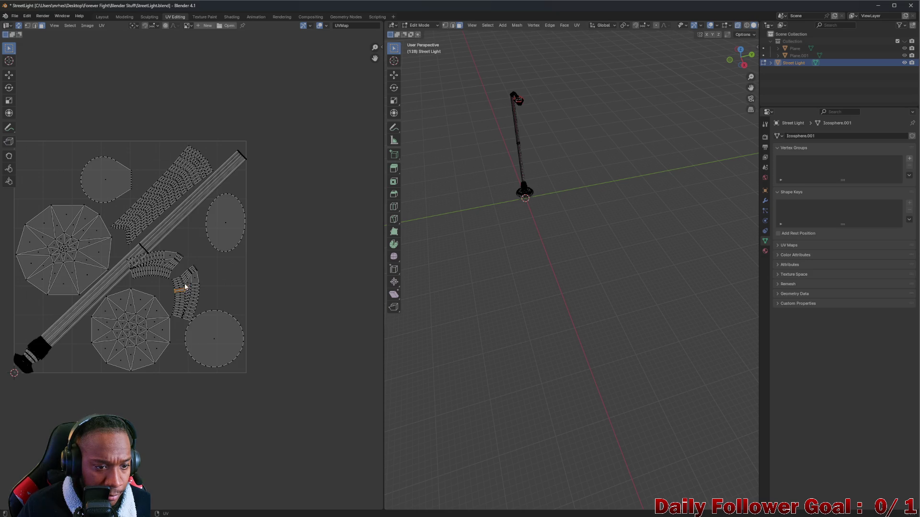
{"action": "key", "text": "l"}
{"action": "key", "text": "g"}
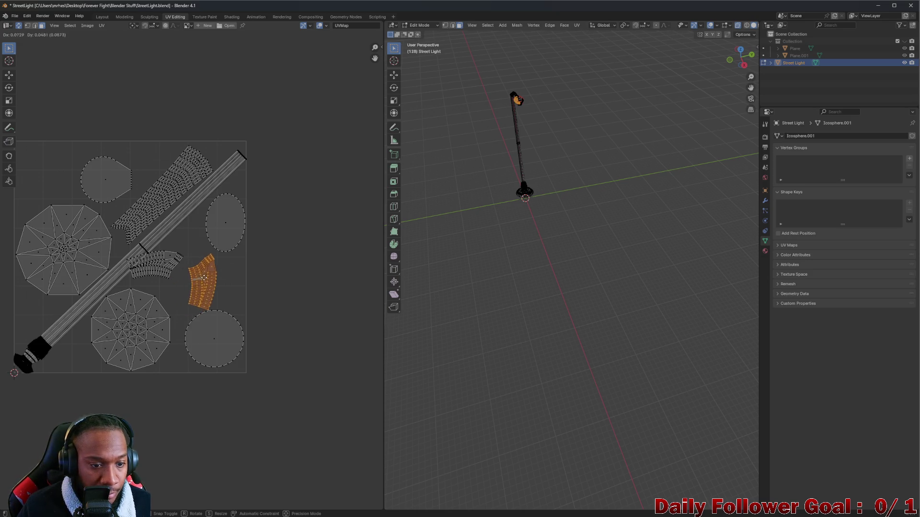
{"action": "left_click", "coordinate": [205, 275]}
{"action": "left_click", "coordinate": [155, 267]}
{"action": "key", "text": "l"}
{"action": "key", "text": "g"}
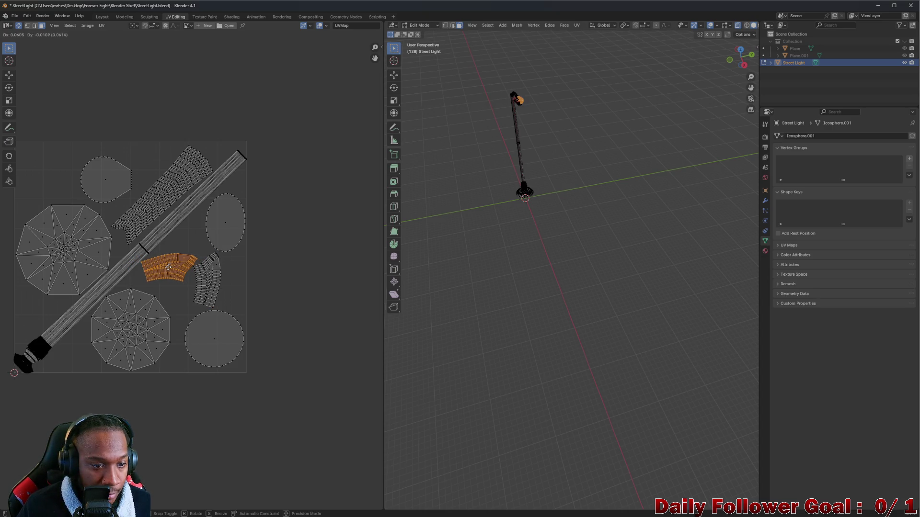
{"action": "left_click", "coordinate": [163, 272]}
{"action": "scroll", "coordinate": [201, 283], "scroll_direction": "up", "scroll_amount": 3}
{"action": "scroll", "coordinate": [152, 270], "scroll_direction": "up", "scroll_amount": 2}
{"action": "scroll", "coordinate": [92, 258], "scroll_direction": "up", "scroll_amount": 1}
{"action": "scroll", "coordinate": [91, 263], "scroll_direction": "down", "scroll_amount": 2}
{"action": "middle_click_drag", "start_coordinate": [88, 261], "coordinate": [230, 316]}
{"action": "scroll", "coordinate": [175, 304], "scroll_direction": "down", "scroll_amount": 2}
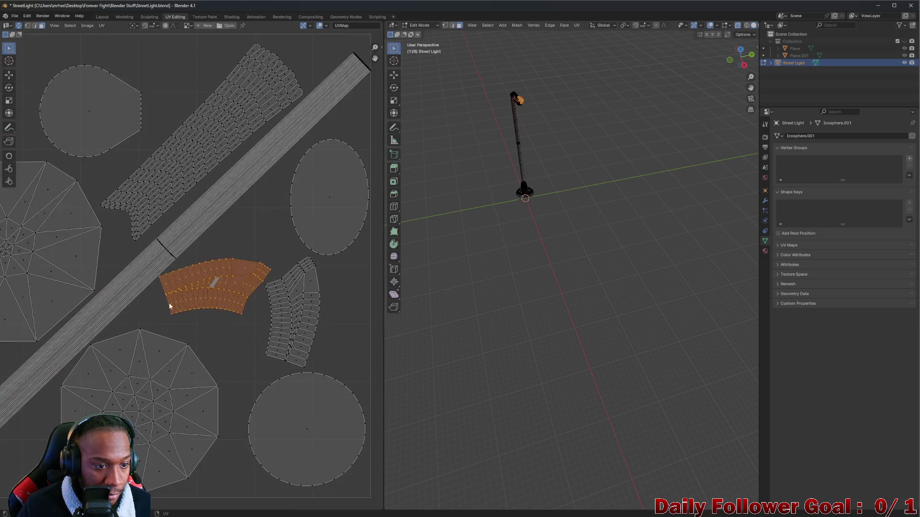
{"action": "scroll", "coordinate": [148, 292], "scroll_direction": "up", "scroll_amount": 5}
{"action": "scroll", "coordinate": [148, 292], "scroll_direction": "down", "scroll_amount": 3}
{"action": "scroll", "coordinate": [158, 281], "scroll_direction": "down", "scroll_amount": 5}
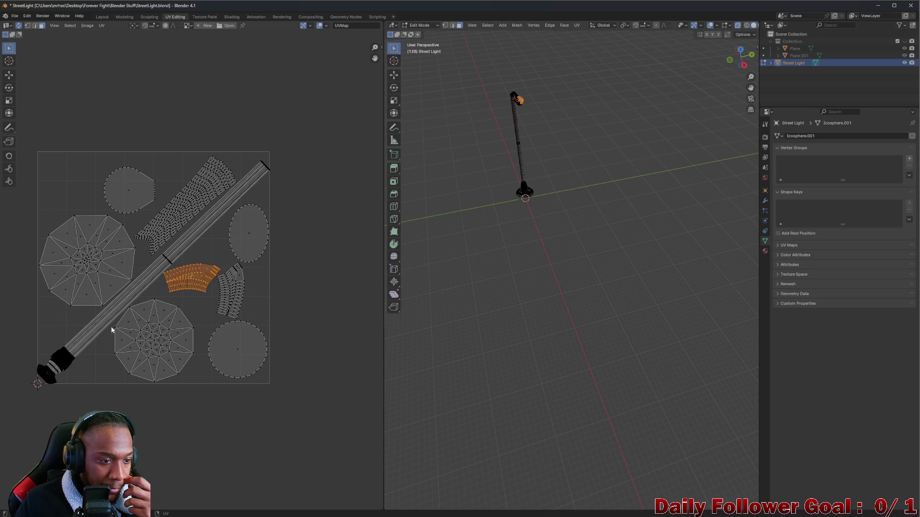
{"action": "scroll", "coordinate": [85, 335], "scroll_direction": "up", "scroll_amount": 4}
{"action": "scroll", "coordinate": [35, 353], "scroll_direction": "up", "scroll_amount": 2}
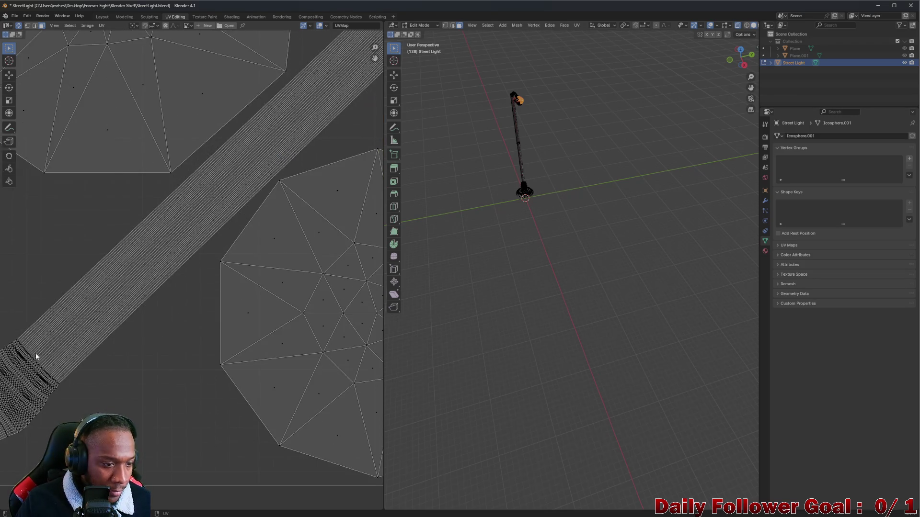
{"action": "scroll", "coordinate": [43, 372], "scroll_direction": "up", "scroll_amount": 2}
{"action": "scroll", "coordinate": [86, 329], "scroll_direction": "up", "scroll_amount": 2}
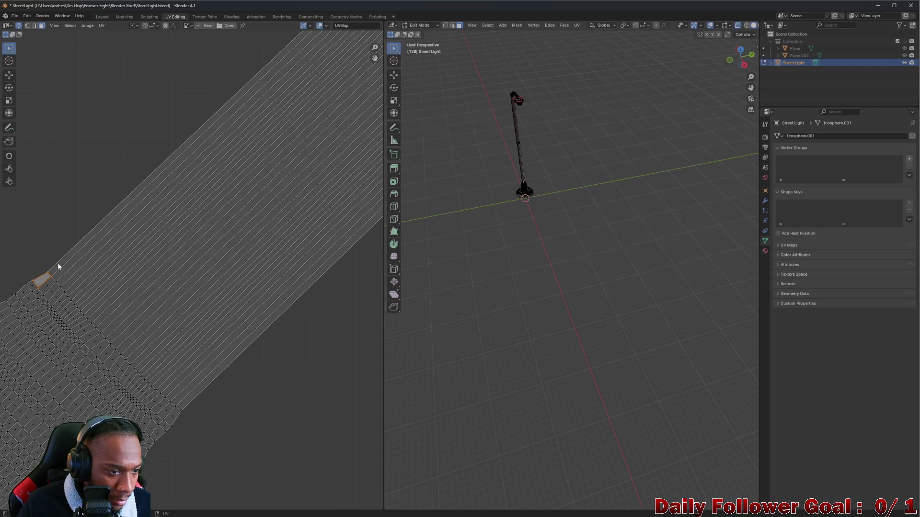
{"action": "scroll", "coordinate": [193, 216], "scroll_direction": "down", "scroll_amount": 2}
{"action": "left_click", "coordinate": [267, 114], "text": "alt"}
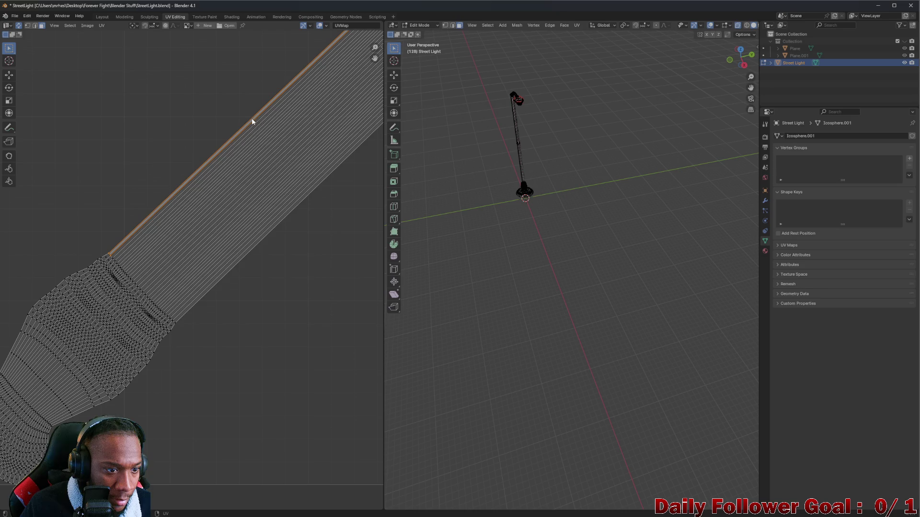
{"action": "scroll", "coordinate": [109, 251], "scroll_direction": "up", "scroll_amount": 2}
{"action": "scroll", "coordinate": [123, 271], "scroll_direction": "up", "scroll_amount": 2}
{"action": "key", "text": "g"}
{"action": "left_click", "coordinate": [124, 270]}
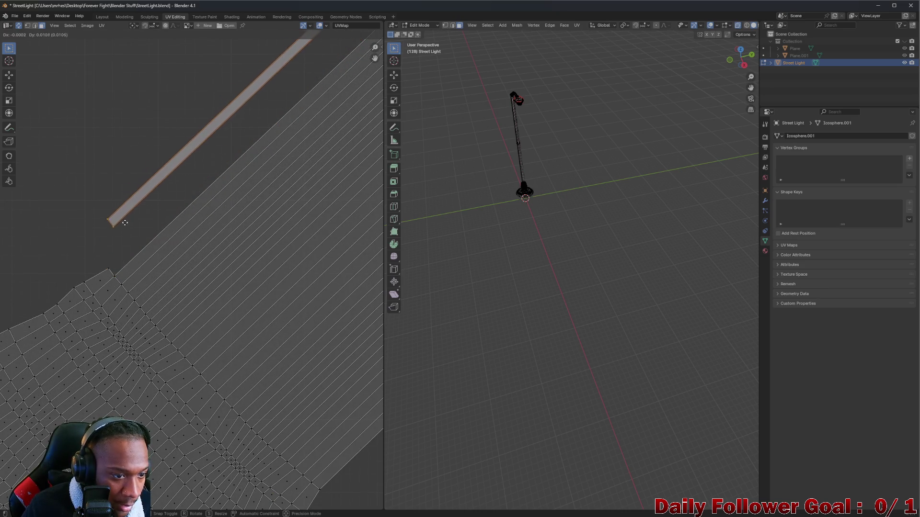
{"action": "scroll", "coordinate": [124, 270], "scroll_direction": "down", "scroll_amount": 2}
{"action": "scroll", "coordinate": [150, 228], "scroll_direction": "down", "scroll_amount": 3}
{"action": "scroll", "coordinate": [200, 190], "scroll_direction": "down", "scroll_amount": 1}
{"action": "scroll", "coordinate": [200, 190], "scroll_direction": "down", "scroll_amount": 2}
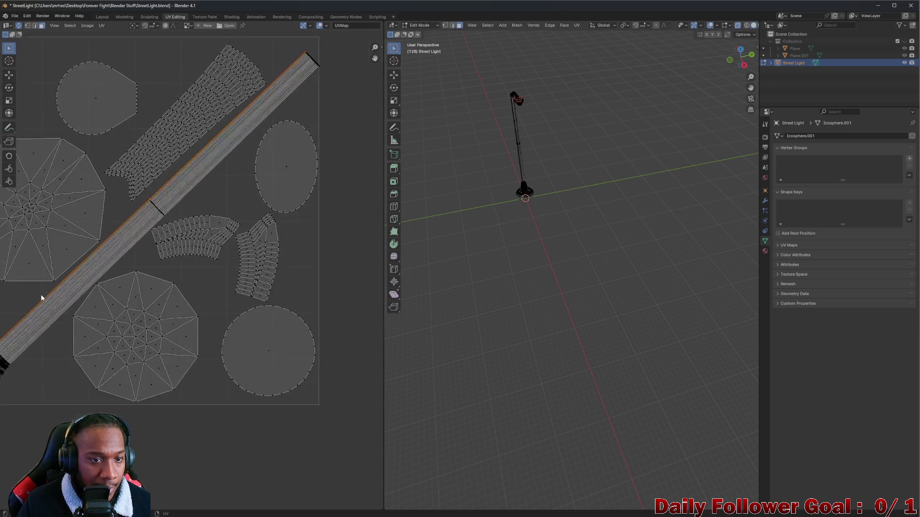
{"action": "scroll", "coordinate": [145, 231], "scroll_direction": "down", "scroll_amount": 2}
{"action": "scroll", "coordinate": [146, 232], "scroll_direction": "up", "scroll_amount": 1}
{"action": "scroll", "coordinate": [146, 219], "scroll_direction": "up", "scroll_amount": 2}
{"action": "scroll", "coordinate": [146, 219], "scroll_direction": "up", "scroll_amount": 1}
{"action": "scroll", "coordinate": [140, 267], "scroll_direction": "down", "scroll_amount": 1}
{"action": "scroll", "coordinate": [277, 141], "scroll_direction": "up", "scroll_amount": 1}
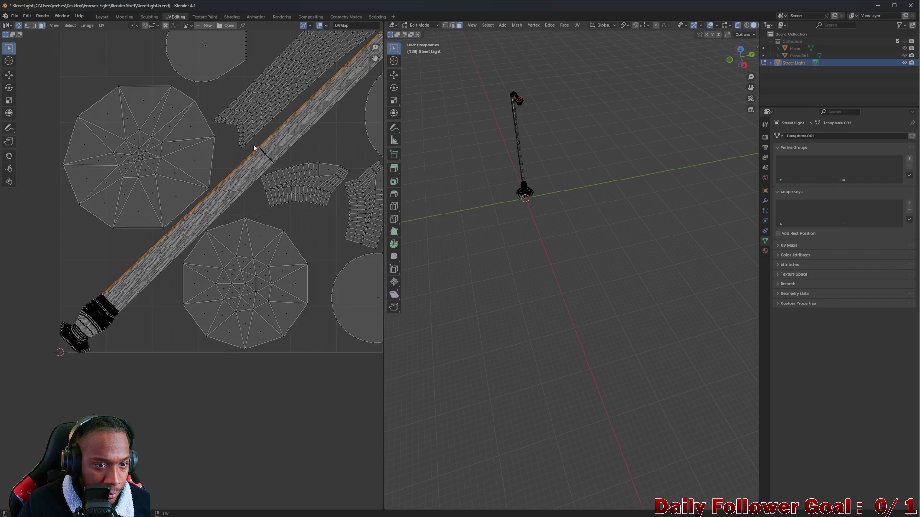
{"action": "key", "text": "l"}
{"action": "scroll", "coordinate": [274, 176], "scroll_direction": "down", "scroll_amount": 2}
{"action": "scroll", "coordinate": [253, 166], "scroll_direction": "up", "scroll_amount": 1}
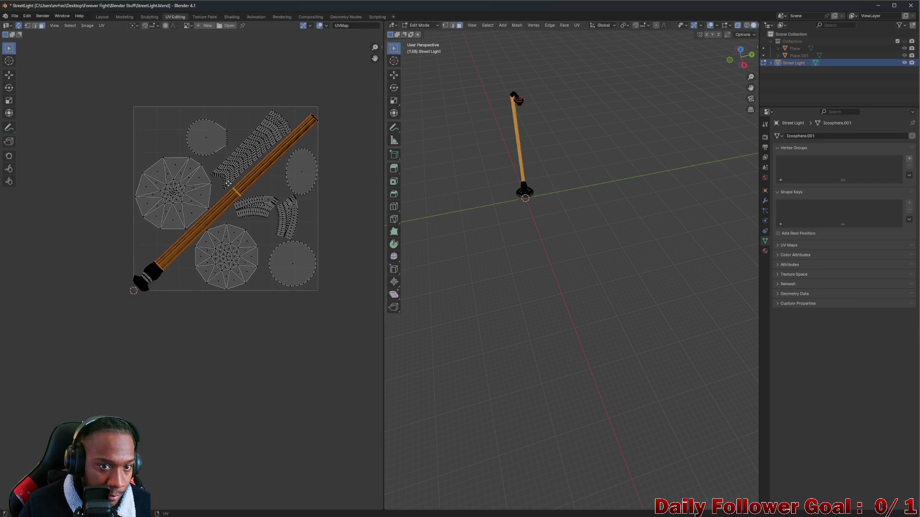
{"action": "scroll", "coordinate": [299, 160], "scroll_direction": "up", "scroll_amount": 2}
{"action": "scroll", "coordinate": [336, 114], "scroll_direction": "up", "scroll_amount": 5}
Rescale the long pole UV strip, first smaller then larger, relative to the surrounding islands
{"action": "middle_click_drag", "start_coordinate": [336, 113], "coordinate": [267, 210]}
{"action": "scroll", "coordinate": [268, 210], "scroll_direction": "up", "scroll_amount": 3}
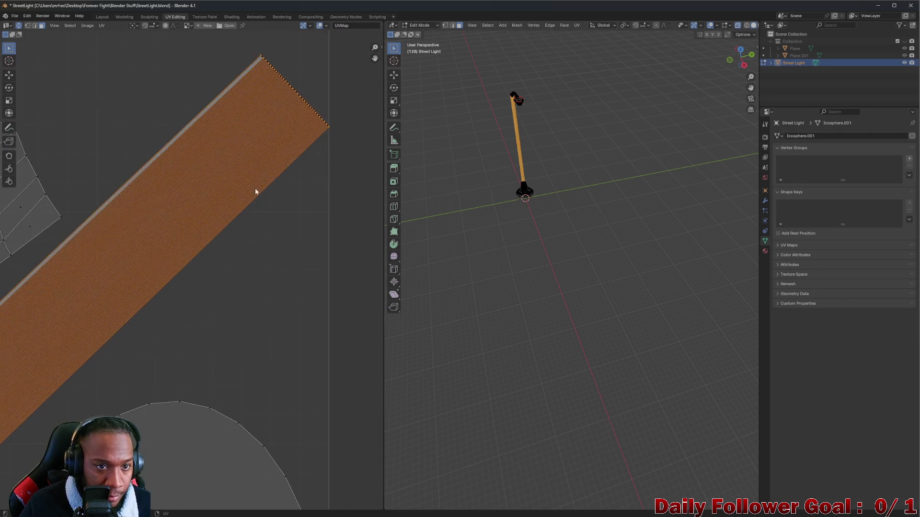
{"action": "scroll", "coordinate": [260, 186], "scroll_direction": "down", "scroll_amount": 5}
{"action": "middle_click_drag", "start_coordinate": [114, 289], "coordinate": [276, 183]}
{"action": "scroll", "coordinate": [144, 286], "scroll_direction": "down", "scroll_amount": 1}
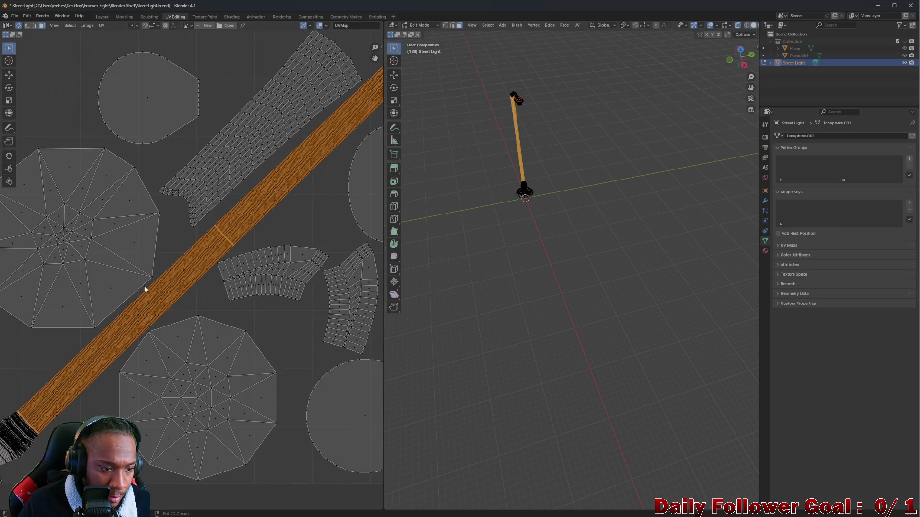
{"action": "middle_click_drag", "start_coordinate": [144, 286], "coordinate": [207, 237]}
{"action": "key", "text": "s"}
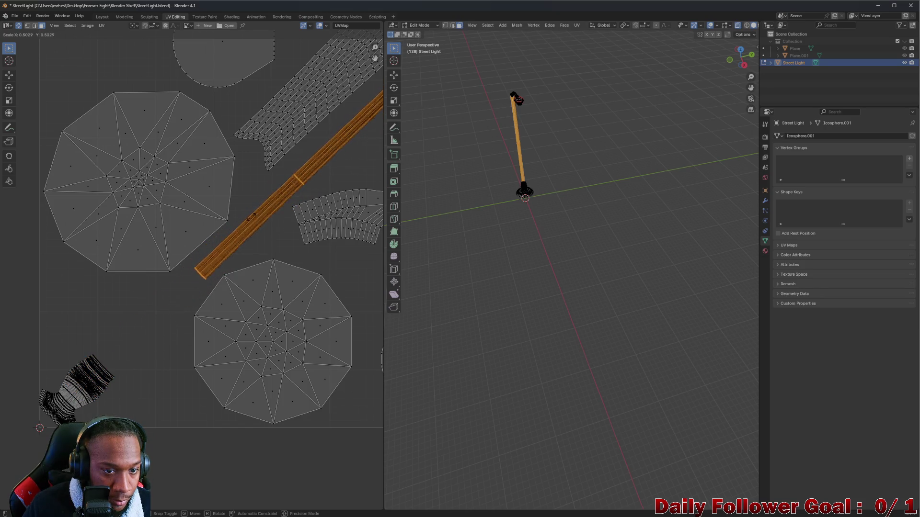
{"action": "left_click", "coordinate": [257, 216]}
{"action": "scroll", "coordinate": [266, 214], "scroll_direction": "down", "scroll_amount": 1}
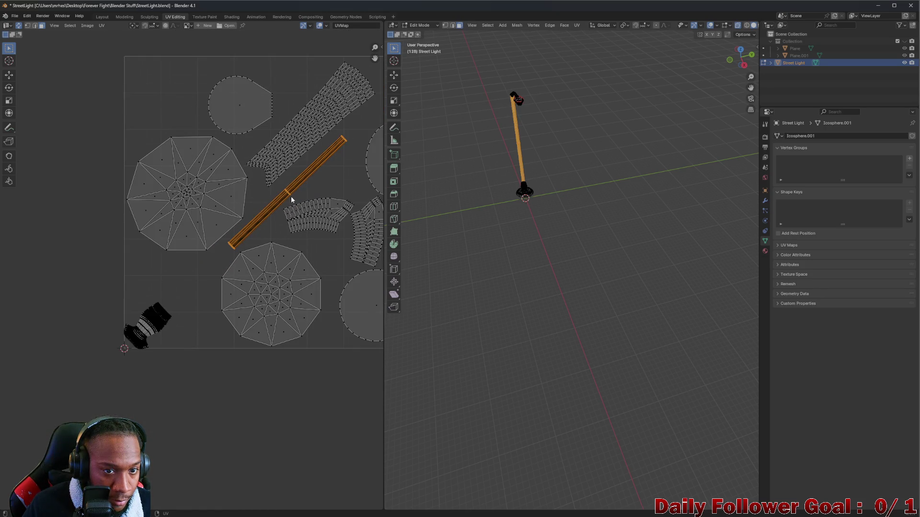
{"action": "scroll", "coordinate": [291, 197], "scroll_direction": "up", "scroll_amount": 1}
{"action": "middle_click_drag", "start_coordinate": [272, 197], "coordinate": [199, 273]}
{"action": "key", "text": "s"}
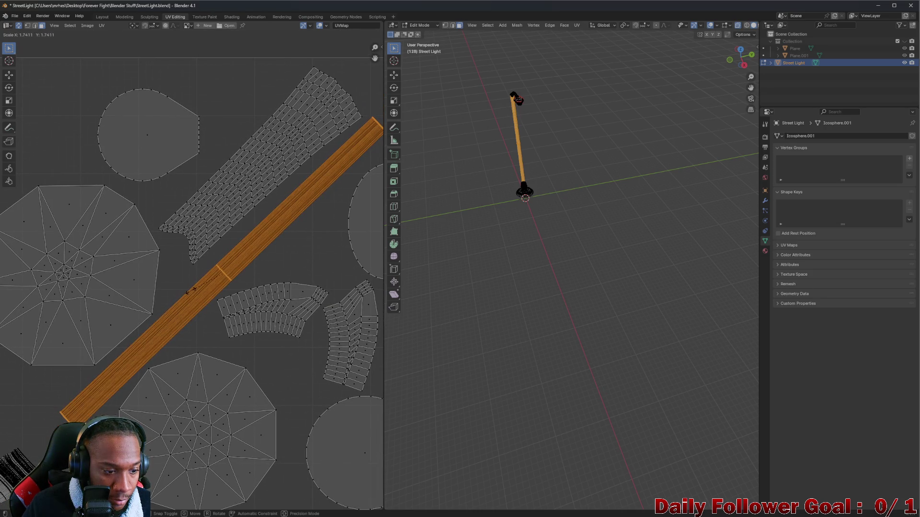
{"action": "left_click", "coordinate": [191, 292]}
{"action": "scroll", "coordinate": [191, 291], "scroll_direction": "down", "scroll_amount": 4}
{"action": "scroll", "coordinate": [279, 217], "scroll_direction": "up", "scroll_amount": 6}
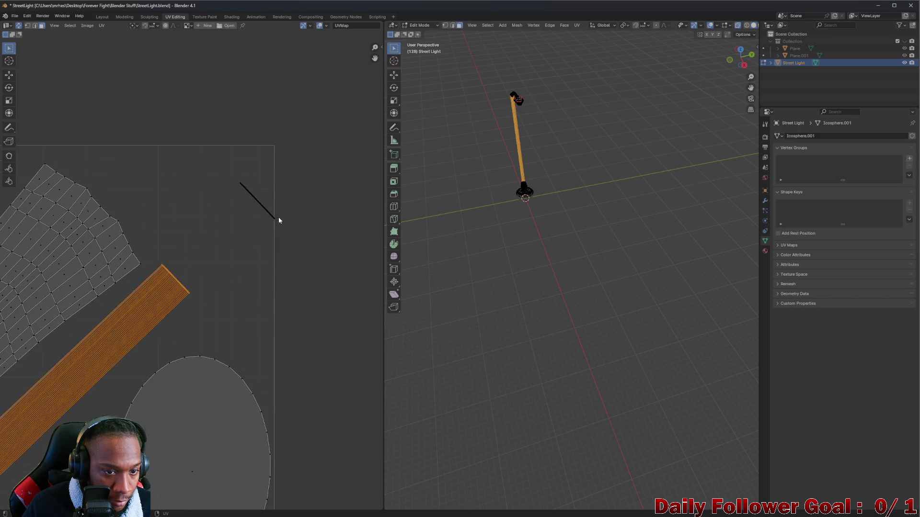
{"action": "scroll", "coordinate": [252, 200], "scroll_direction": "up", "scroll_amount": 3}
Select the thin line-shaped island and frame the street light in the 3D view
{"action": "left_click_drag", "start_coordinate": [215, 149], "coordinate": [300, 260]}
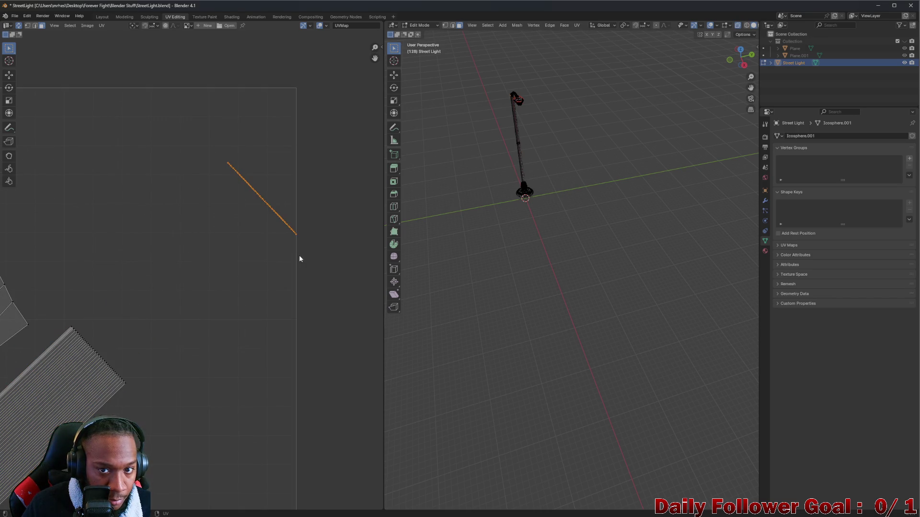
{"action": "key", "text": "KP_Decimal"}
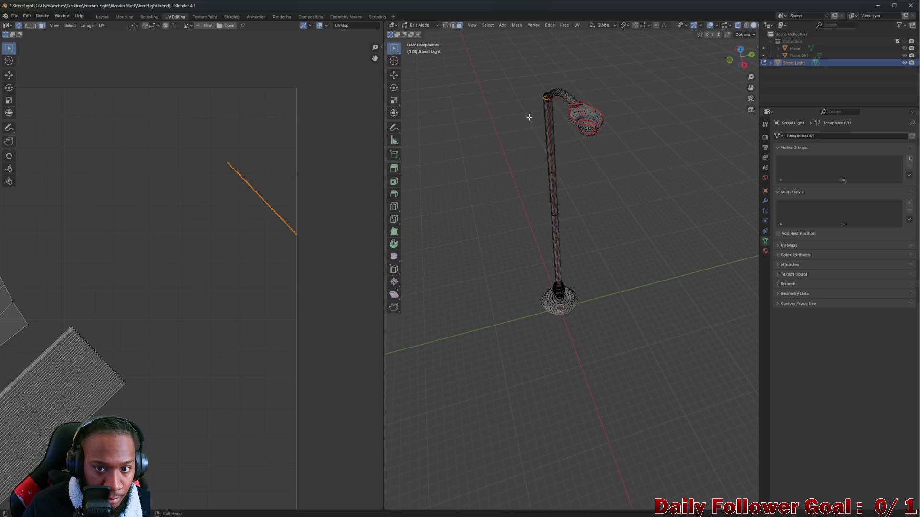
{"action": "scroll", "coordinate": [217, 219], "scroll_direction": "down", "scroll_amount": 1}
{"action": "scroll", "coordinate": [217, 219], "scroll_direction": "down", "scroll_amount": 3}
Move the whole pole strip toward the top corner, trying and cancelling a 0.75 scale
{"action": "key", "text": "ctrl+l"}
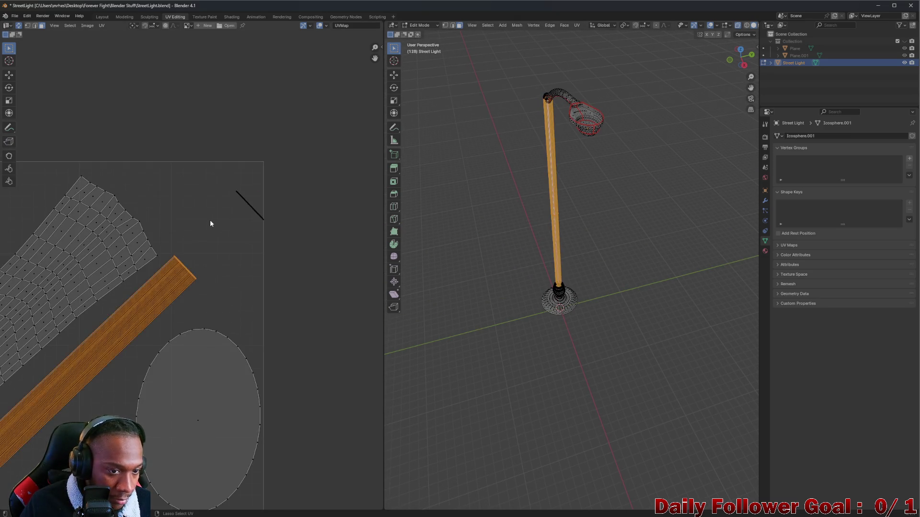
{"action": "key", "text": "g"}
{"action": "left_click", "coordinate": [211, 223]}
{"action": "scroll", "coordinate": [237, 196], "scroll_direction": "up", "scroll_amount": 4}
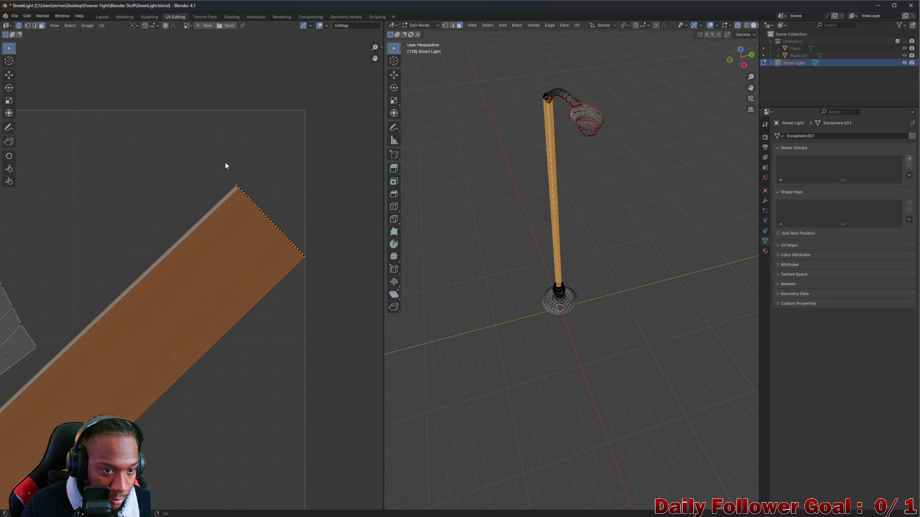
{"action": "left_click_drag", "start_coordinate": [273, 224], "coordinate": [321, 249]}
{"action": "scroll", "coordinate": [186, 276], "scroll_direction": "down", "scroll_amount": 2}
{"action": "scroll", "coordinate": [106, 355], "scroll_direction": "down", "scroll_amount": 2}
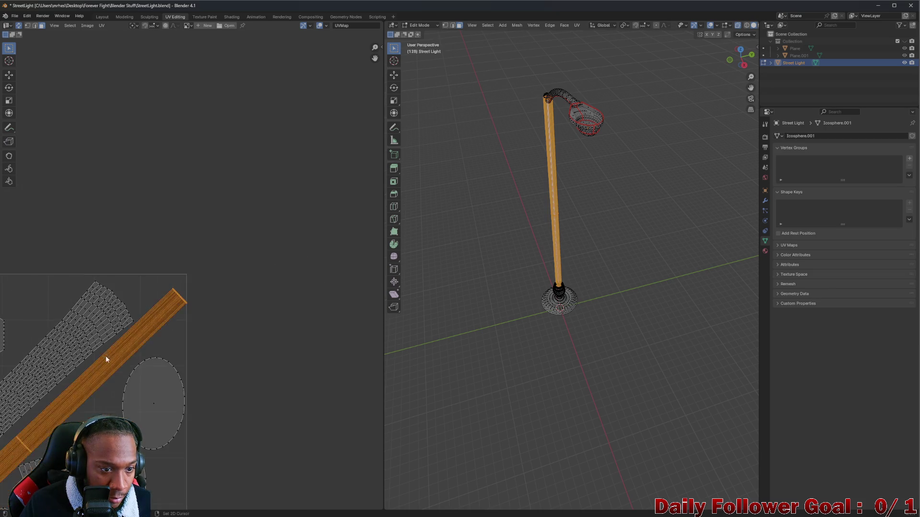
{"action": "scroll", "coordinate": [106, 354], "scroll_direction": "up", "scroll_amount": 4}
{"action": "middle_click_drag", "start_coordinate": [341, 171], "coordinate": [312, 187]}
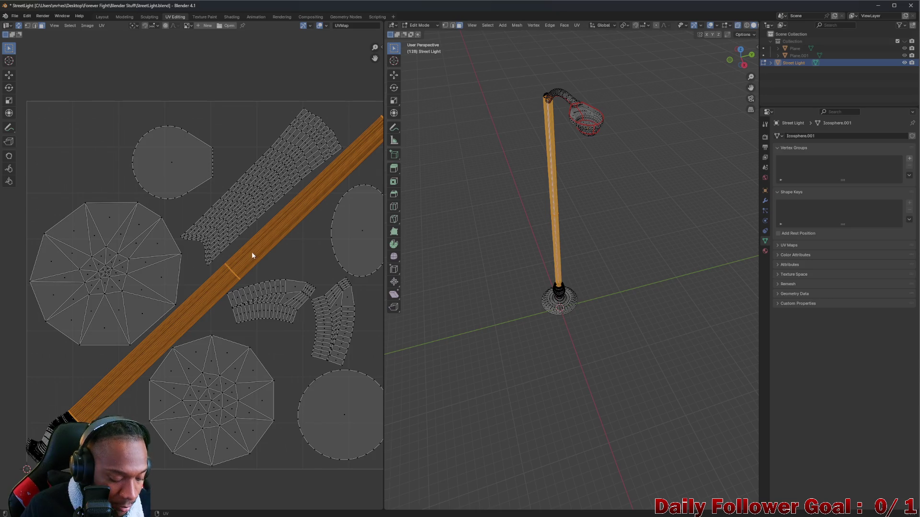
{"action": "key", "text": "s"}
{"action": "key", "text": "Escape"}
Place the pole strip diagonally inside the UV tile and deselect it
{"action": "middle_click_drag", "start_coordinate": [257, 249], "coordinate": [242, 267]}
{"action": "key", "text": "g"}
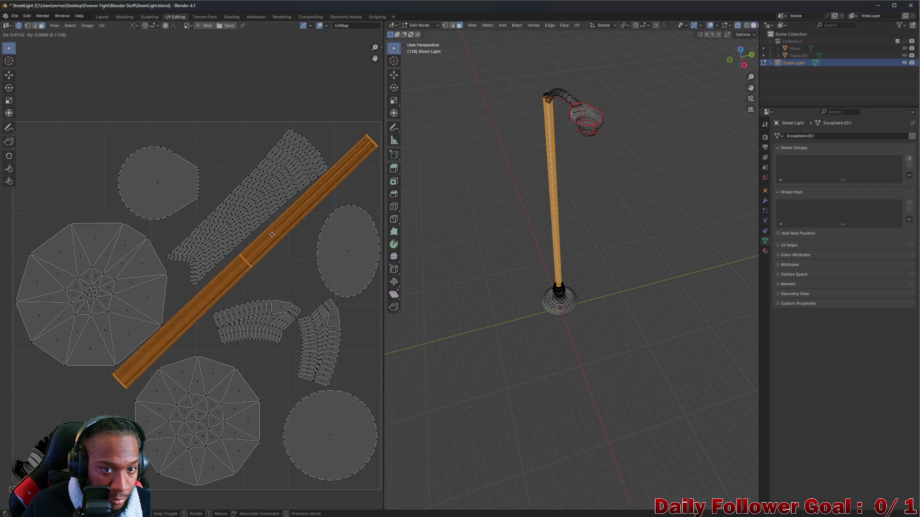
{"action": "left_click", "coordinate": [271, 234]}
{"action": "scroll", "coordinate": [201, 294], "scroll_direction": "down", "scroll_amount": 3}
{"action": "left_click", "coordinate": [103, 345]}
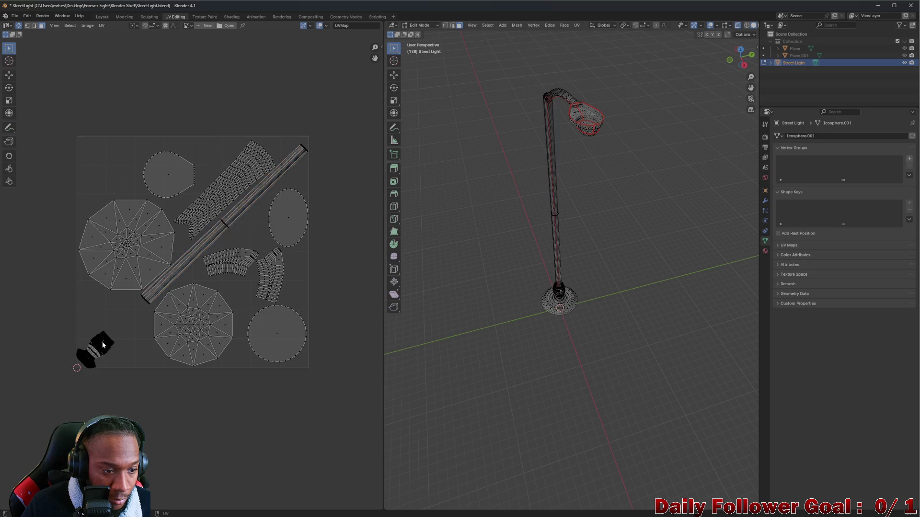
{"action": "scroll", "coordinate": [102, 345], "scroll_direction": "up", "scroll_amount": 5}
Double the lamp base island's size and place it beside the pole strip
{"action": "key", "text": "l"}
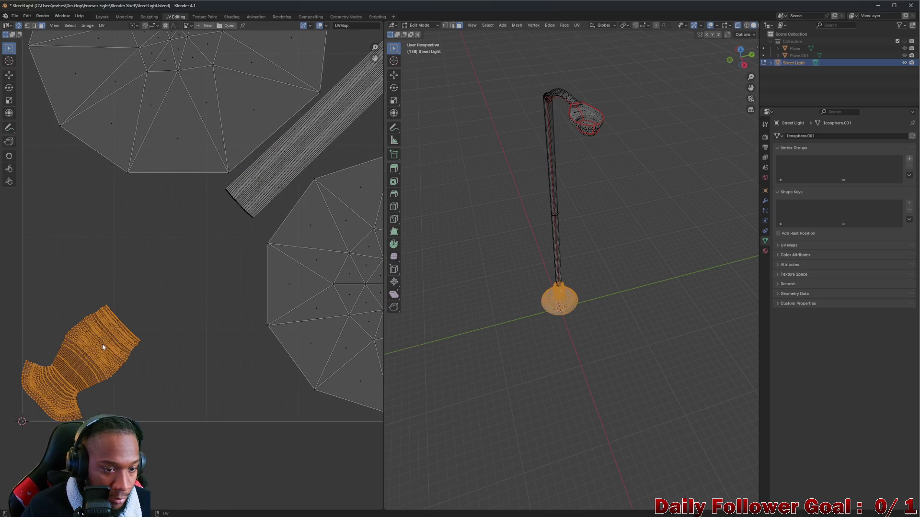
{"action": "left_click_drag", "start_coordinate": [102, 345], "coordinate": [120, 328]}
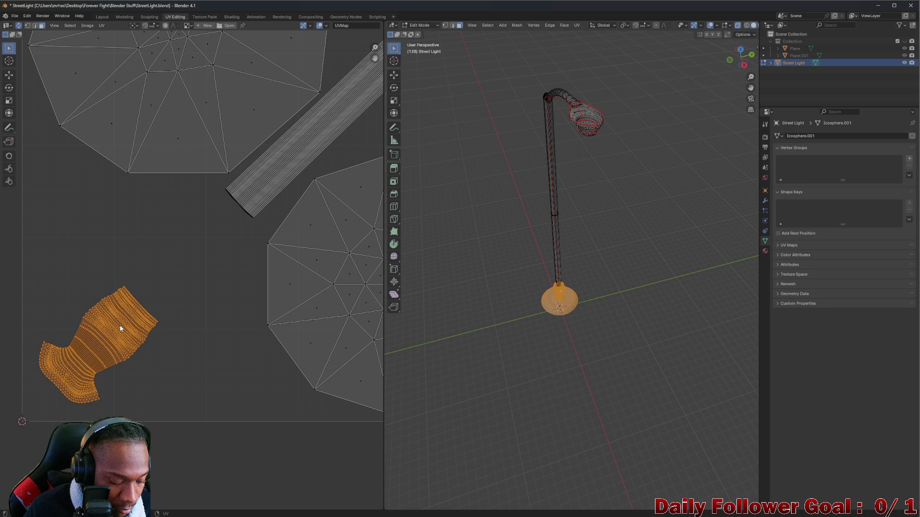
{"action": "key", "text": "s"}
{"action": "left_click", "coordinate": [137, 295]}
{"action": "scroll", "coordinate": [137, 299], "scroll_direction": "down", "scroll_amount": 3}
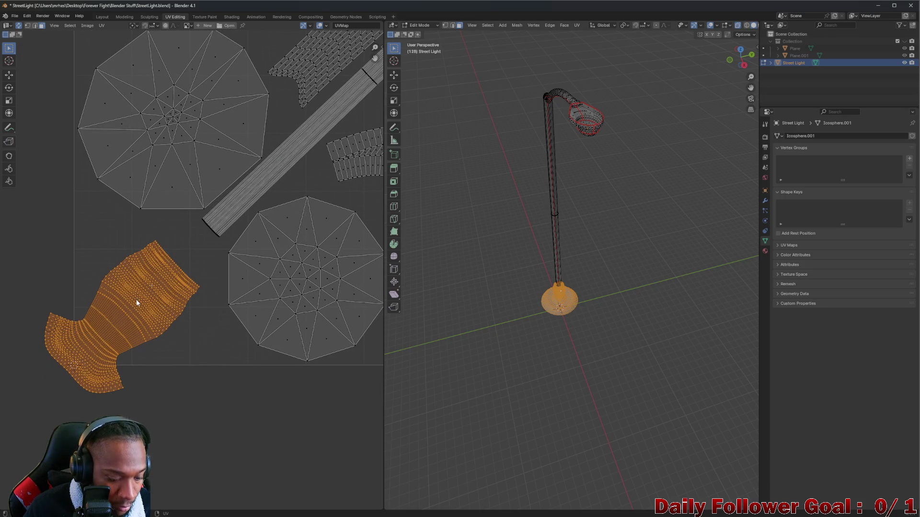
{"action": "key", "text": "g"}
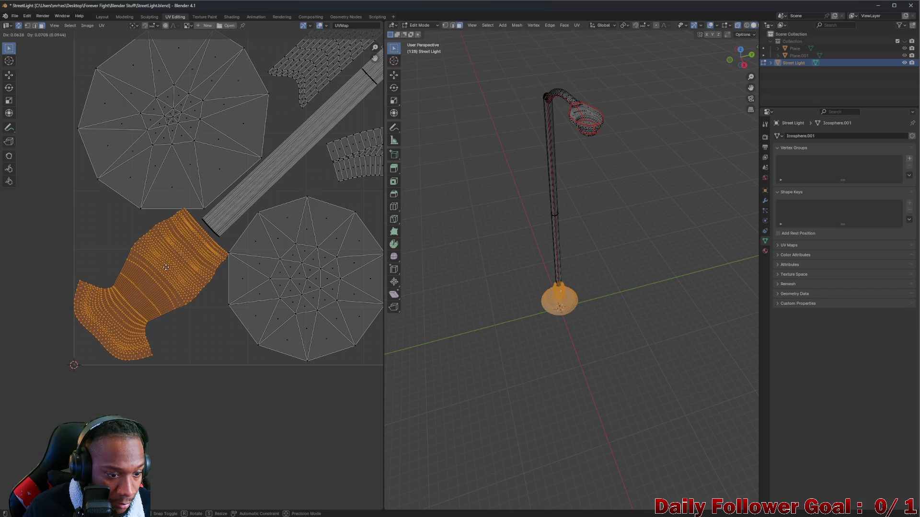
{"action": "left_click", "coordinate": [168, 269]}
{"action": "scroll", "coordinate": [233, 261], "scroll_direction": "up", "scroll_amount": 2}
{"action": "scroll", "coordinate": [232, 261], "scroll_direction": "down", "scroll_amount": 2}
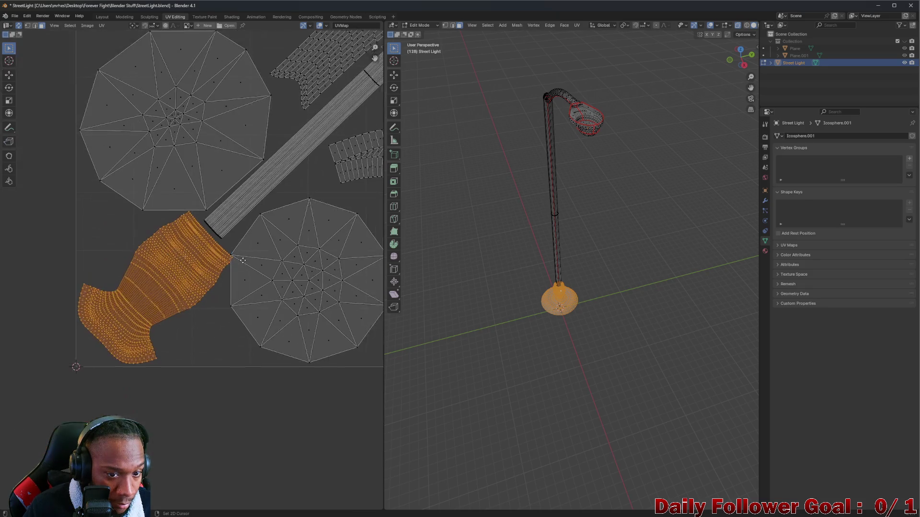
Move the whole decagon island further right and deselect it
{"action": "middle_click_drag", "start_coordinate": [329, 260], "coordinate": [195, 286]}
{"action": "left_click", "coordinate": [195, 286]}
{"action": "key", "text": "ctrl+l"}
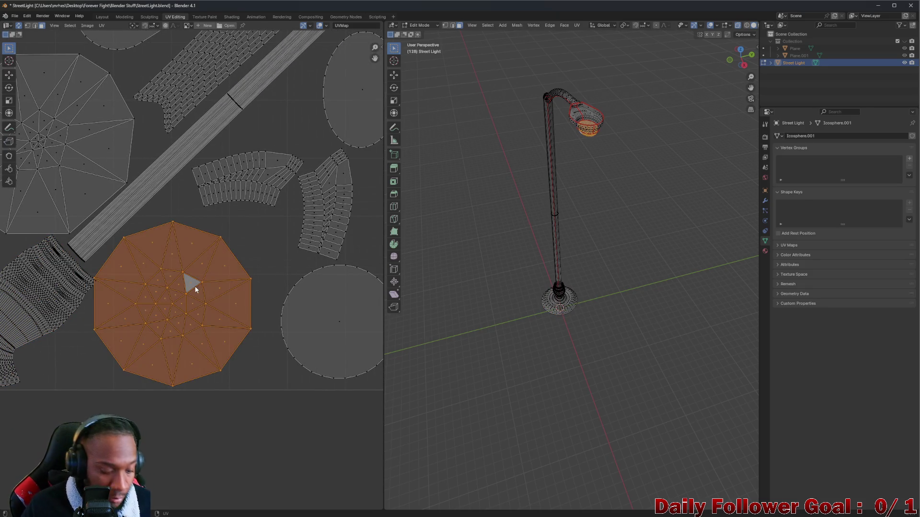
{"action": "key", "text": "g"}
{"action": "left_click", "coordinate": [216, 284]}
{"action": "scroll", "coordinate": [215, 284], "scroll_direction": "down", "scroll_amount": 2}
{"action": "middle_click_drag", "start_coordinate": [125, 310], "coordinate": [203, 292]}
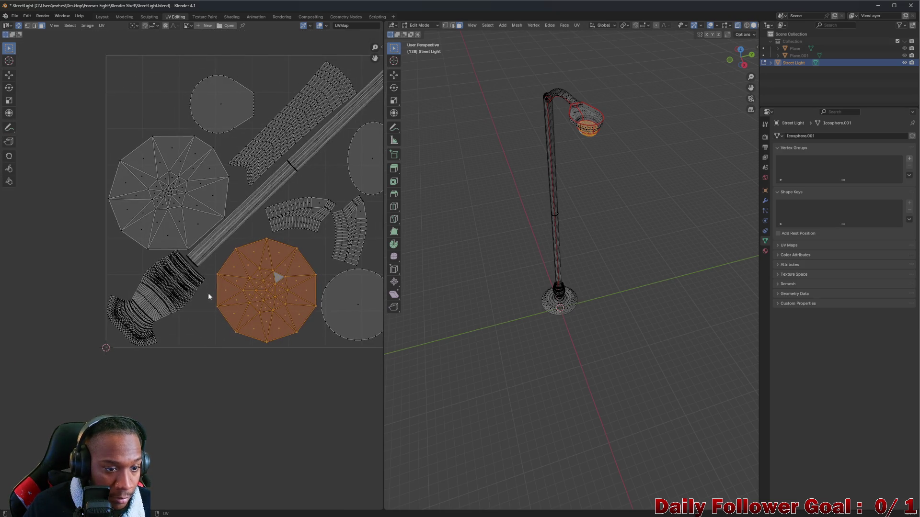
{"action": "scroll", "coordinate": [207, 262], "scroll_direction": "up", "scroll_amount": 2}
{"action": "scroll", "coordinate": [106, 245], "scroll_direction": "down", "scroll_amount": 1}
{"action": "scroll", "coordinate": [163, 264], "scroll_direction": "down", "scroll_amount": 1}
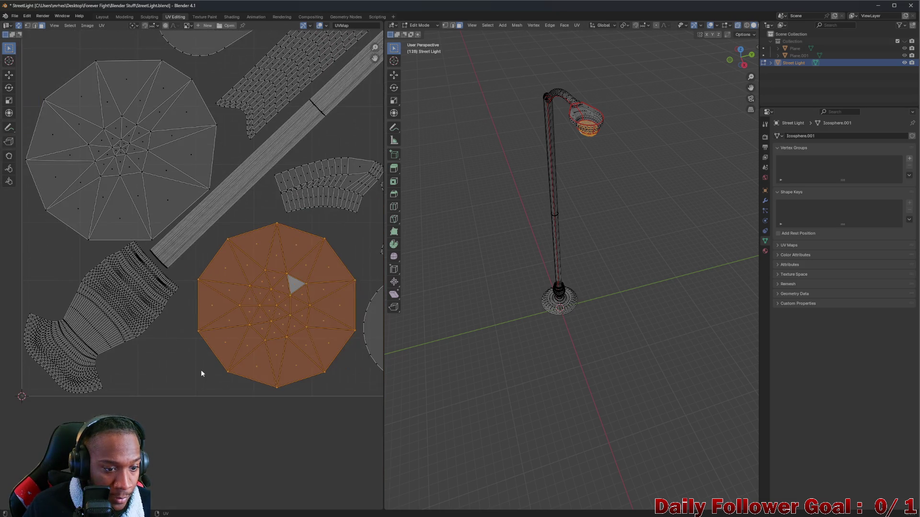
{"action": "left_click", "coordinate": [200, 370]}
{"action": "scroll", "coordinate": [184, 309], "scroll_direction": "down", "scroll_amount": 2}
Review all islands arranged inside the square against the mesh, then switch to the Sculpting workspace
{"action": "middle_click_drag", "start_coordinate": [262, 239], "coordinate": [192, 270]}
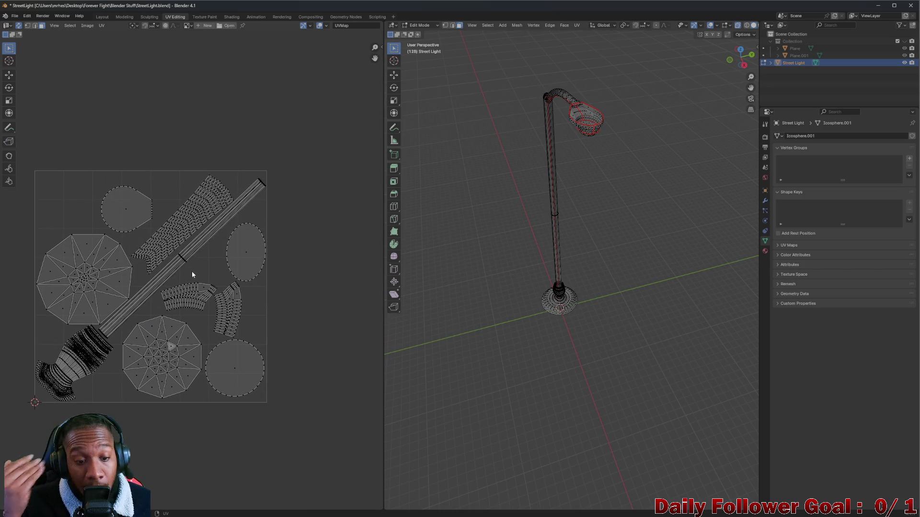
{"action": "scroll", "coordinate": [192, 271], "scroll_direction": "down", "scroll_amount": 3}
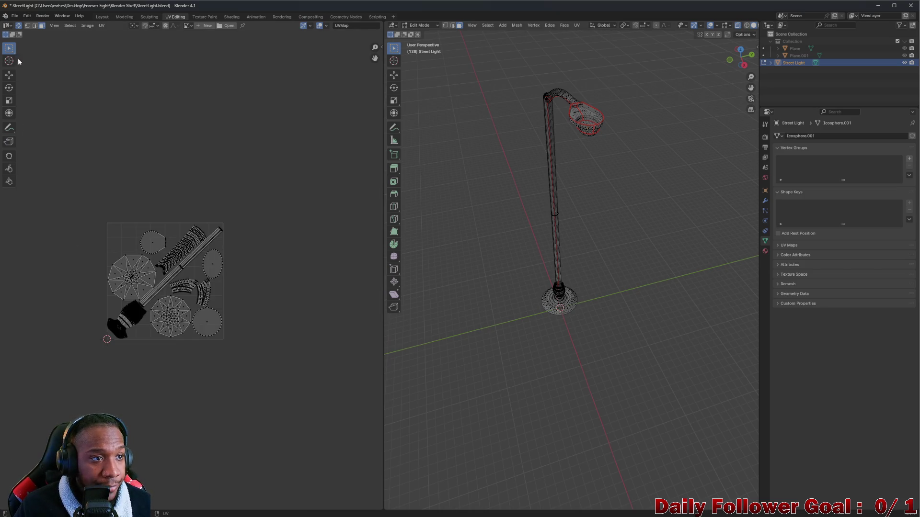
{"action": "key", "text": "a"}
{"action": "left_click_drag", "start_coordinate": [75, 150], "coordinate": [226, 341]}
{"action": "mouse_move", "coordinate": [663, 328]}
{"action": "middle_mouse_down"}
{"action": "mouse_move", "coordinate": [668, 286]}
{"action": "mouse_move", "coordinate": [667, 318]}
{"action": "middle_mouse_up"}
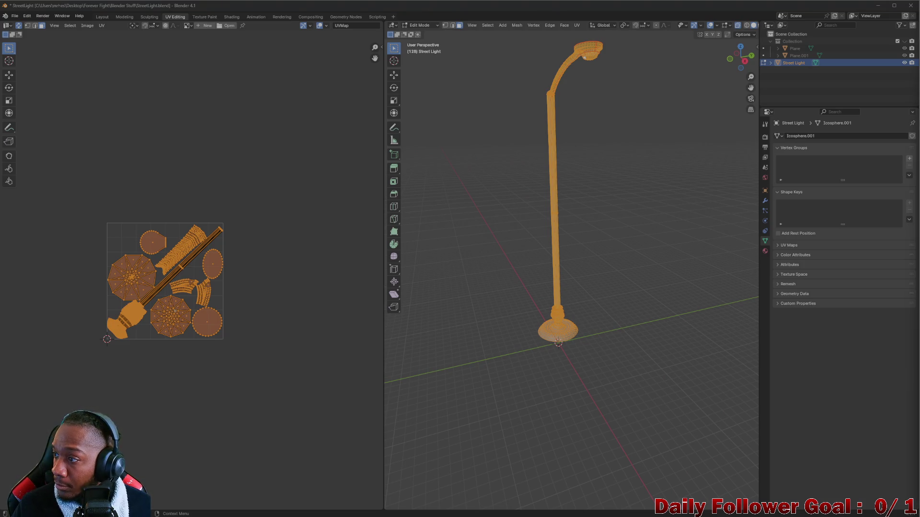
{"action": "scroll", "coordinate": [191, 206], "scroll_direction": "up", "scroll_amount": 3}
{"action": "scroll", "coordinate": [149, 228], "scroll_direction": "down", "scroll_amount": 3}
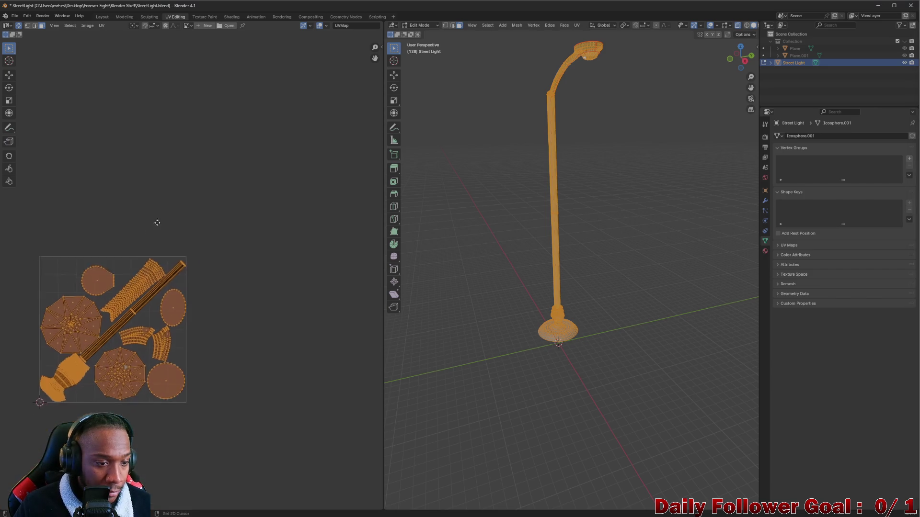
{"action": "middle_click_drag", "start_coordinate": [149, 228], "coordinate": [191, 164]}
{"action": "left_click", "coordinate": [190, 165]}
{"action": "middle_click_drag", "start_coordinate": [40, 94], "coordinate": [79, 76]}
{"action": "scroll", "coordinate": [152, 113], "scroll_direction": "up", "scroll_amount": 2}
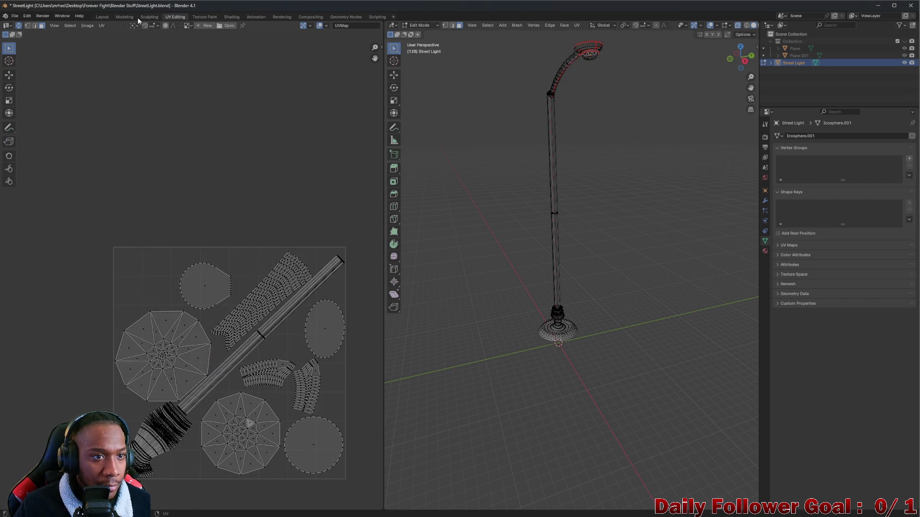
{"action": "left_click", "coordinate": [149, 17]}
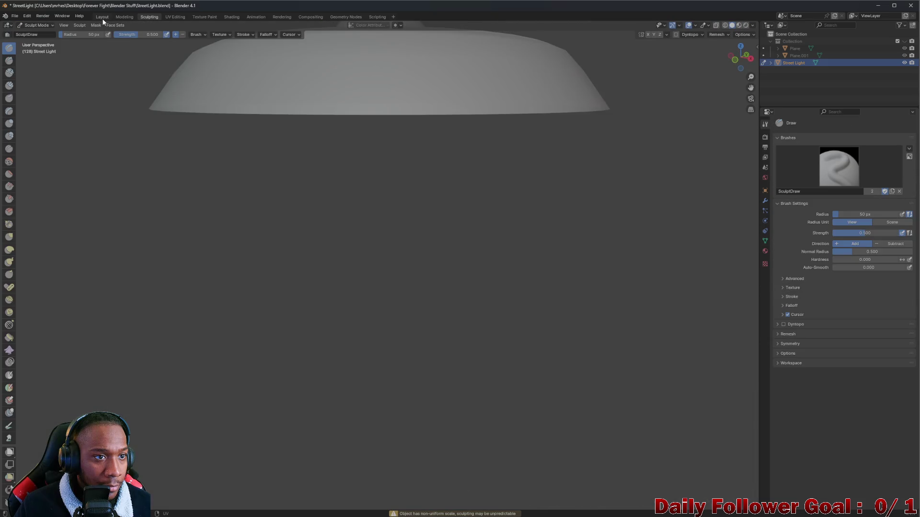
Back in the Layout workspace, select the street light object and open the File menu
{"action": "left_click", "coordinate": [103, 17]}
{"action": "mouse_move", "coordinate": [171, 88]}
{"action": "middle_mouse_down"}
{"action": "mouse_move", "coordinate": [502, 273]}
{"action": "mouse_move", "coordinate": [370, 249]}
{"action": "middle_mouse_up"}
{"action": "scroll", "coordinate": [480, 271], "scroll_direction": "up", "scroll_amount": 3}
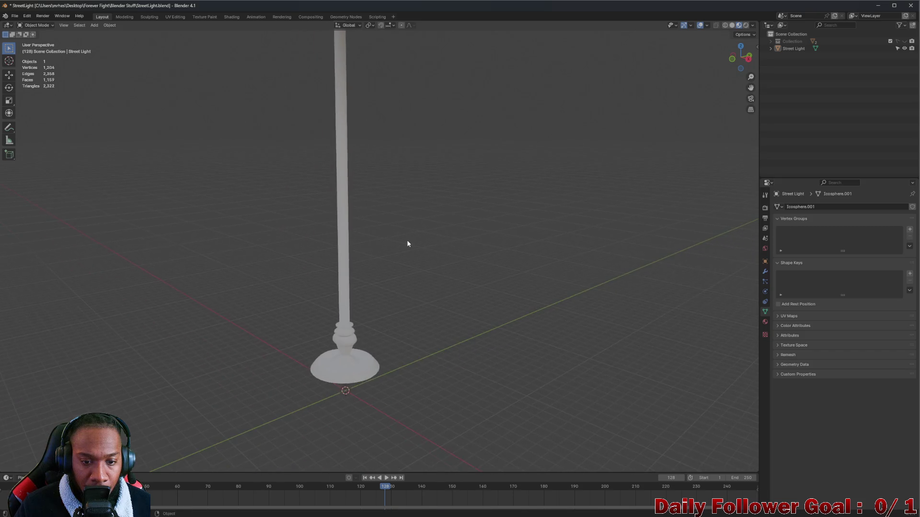
{"action": "scroll", "coordinate": [370, 249], "scroll_direction": "down", "scroll_amount": 4}
{"action": "middle_click_drag", "start_coordinate": [374, 261], "coordinate": [451, 258]}
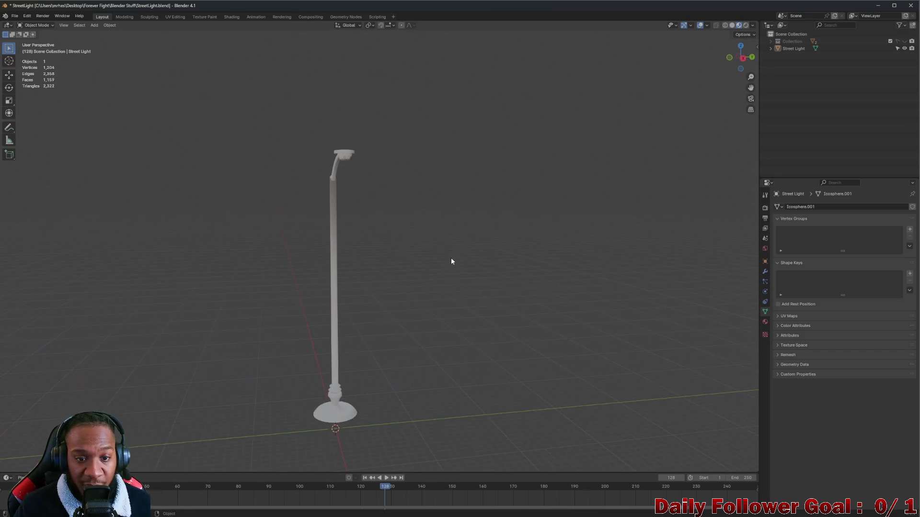
{"action": "scroll", "coordinate": [324, 244], "scroll_direction": "up", "scroll_amount": 4}
{"action": "scroll", "coordinate": [323, 244], "scroll_direction": "down", "scroll_amount": 3}
{"action": "mouse_move", "coordinate": [312, 179]}
{"action": "middle_mouse_down"}
{"action": "mouse_move", "coordinate": [364, 172]}
{"action": "mouse_move", "coordinate": [315, 172]}
{"action": "mouse_move", "coordinate": [352, 179]}
{"action": "mouse_move", "coordinate": [314, 185]}
{"action": "mouse_move", "coordinate": [183, 155]}
{"action": "mouse_move", "coordinate": [257, 182]}
{"action": "mouse_move", "coordinate": [317, 141]}
{"action": "middle_mouse_up"}
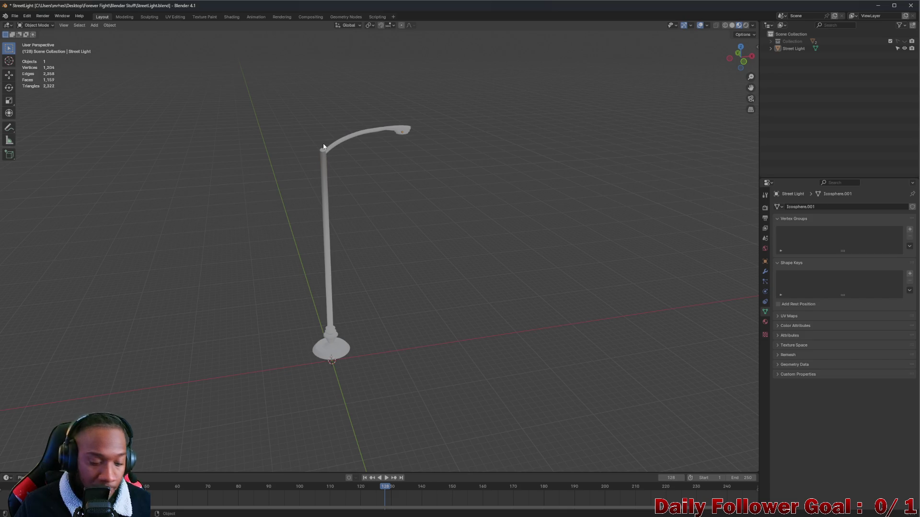
{"action": "left_click", "coordinate": [324, 146]}
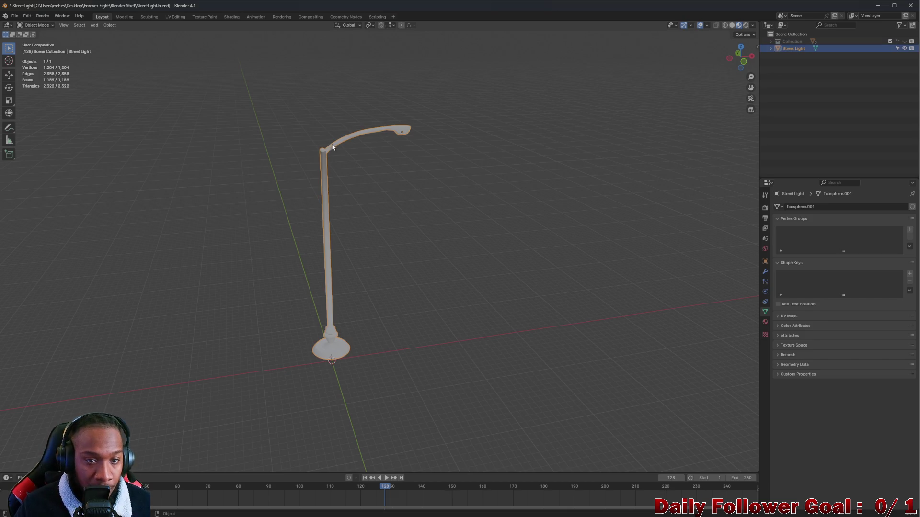
{"action": "left_click", "coordinate": [14, 15]}
{"action": "mouse_move", "coordinate": [27, 125]}
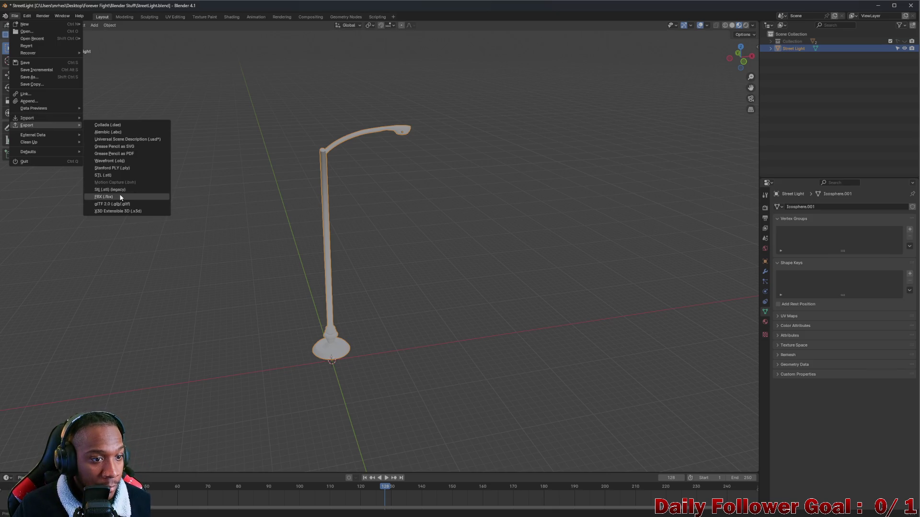
In the FBX export dialog, navigate to Forever Fight > Exports > Environments
{"action": "left_click", "coordinate": [120, 195]}
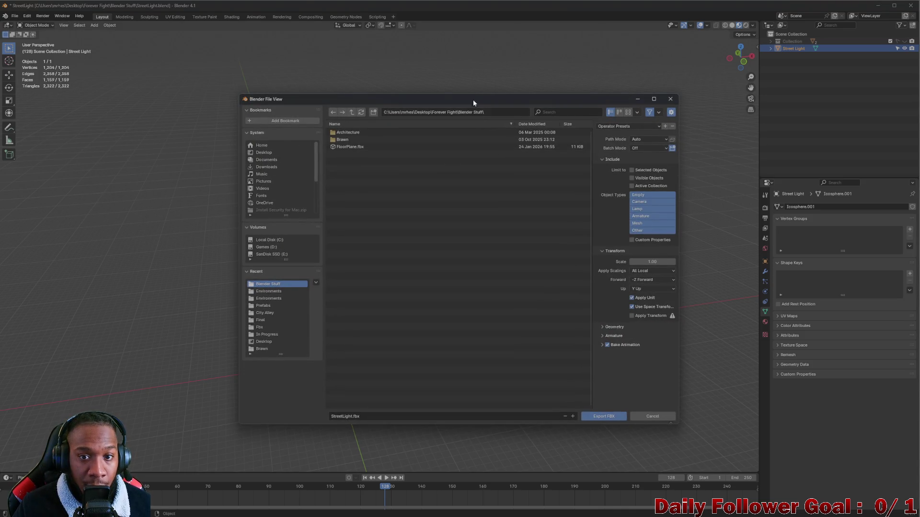
{"action": "left_click_drag", "start_coordinate": [471, 102], "coordinate": [362, 102]}
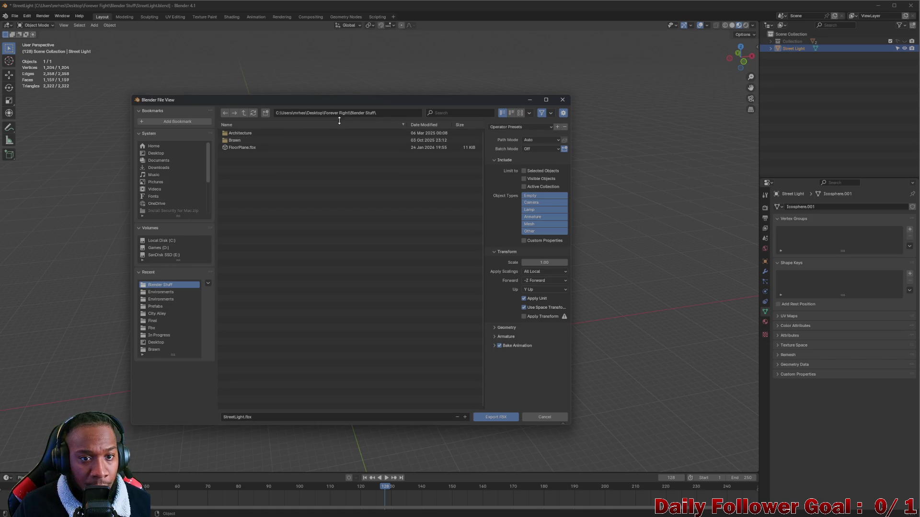
{"action": "left_click", "coordinate": [242, 114]}
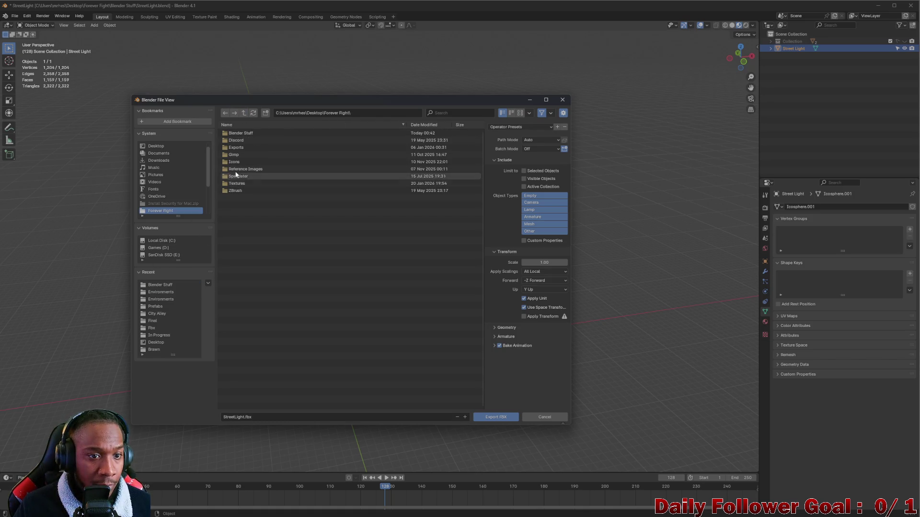
{"action": "left_click", "coordinate": [234, 148]}
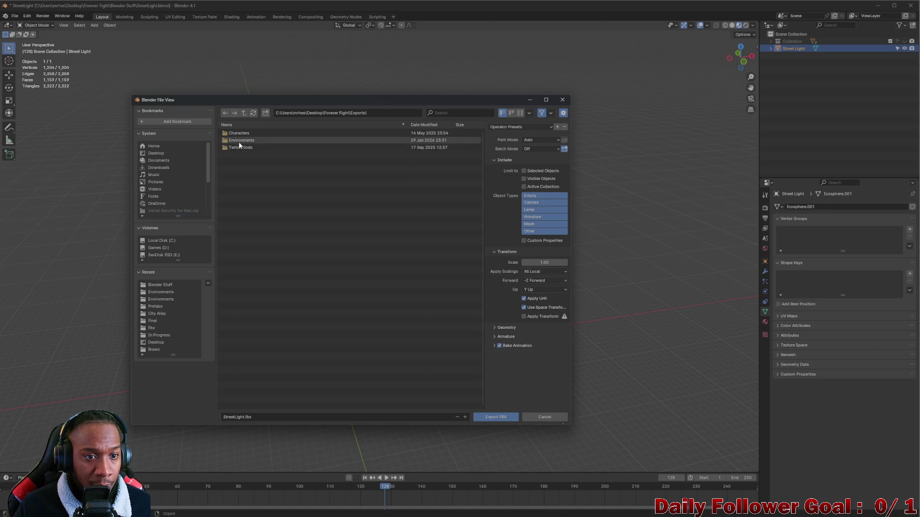
{"action": "left_click", "coordinate": [243, 139]}
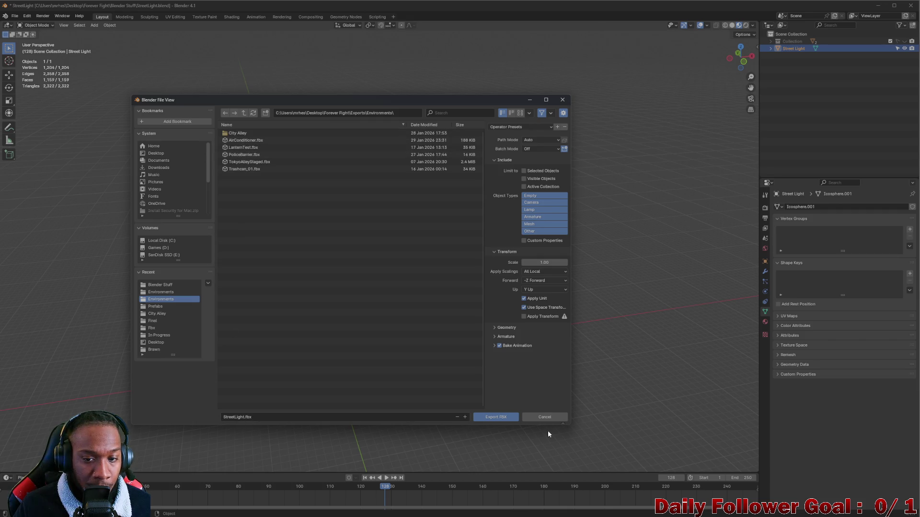
Limit the export to selected objects and export StreetLight.fbx
{"action": "left_click", "coordinate": [525, 171]}
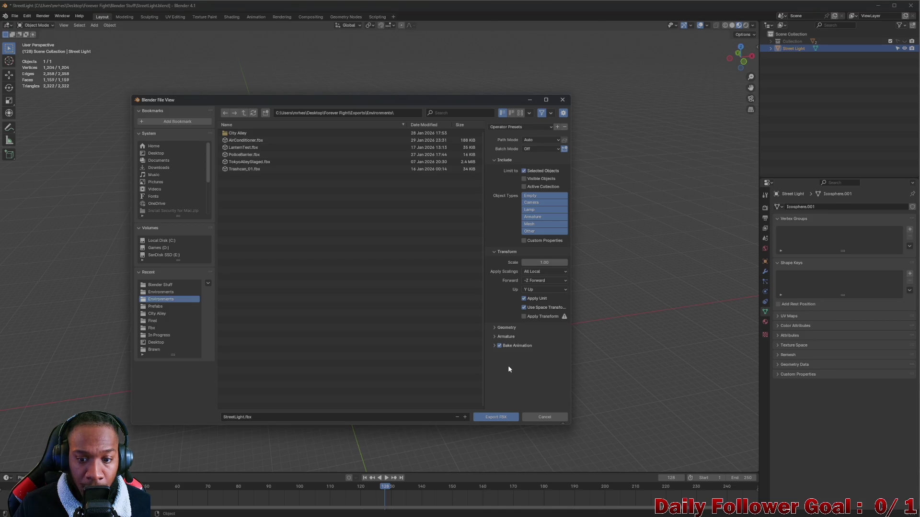
{"action": "left_click", "coordinate": [497, 346]}
{"action": "left_click", "coordinate": [495, 418]}
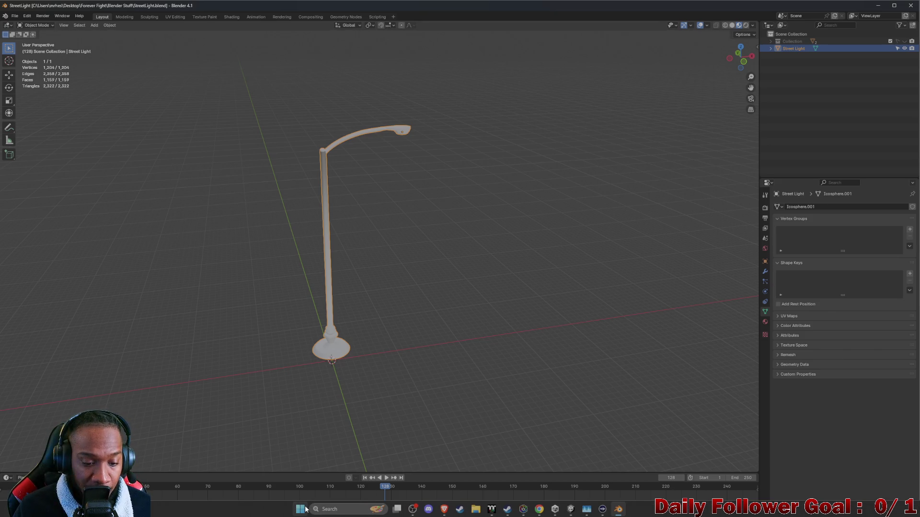
Search the Start menu for InstaMAT and launch InstaMAT Studio
{"action": "left_click", "coordinate": [300, 509]}
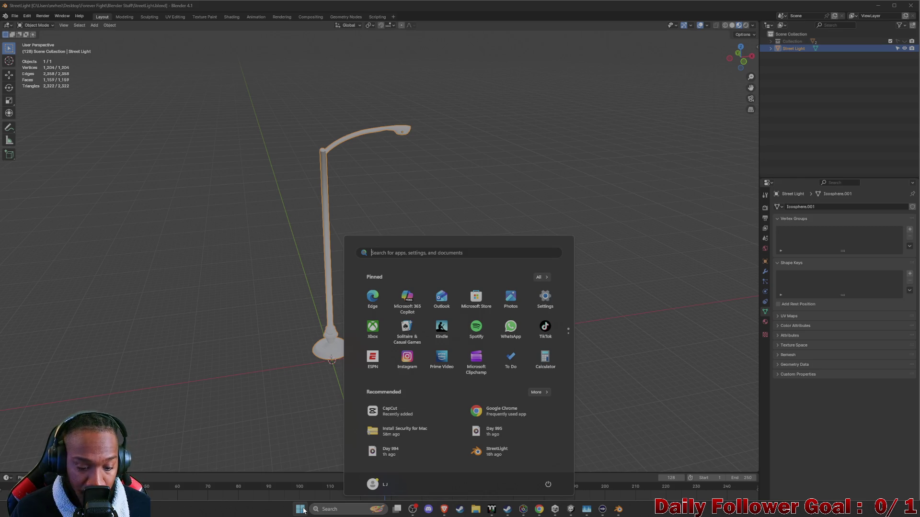
{"action": "type", "text": "unreal"}
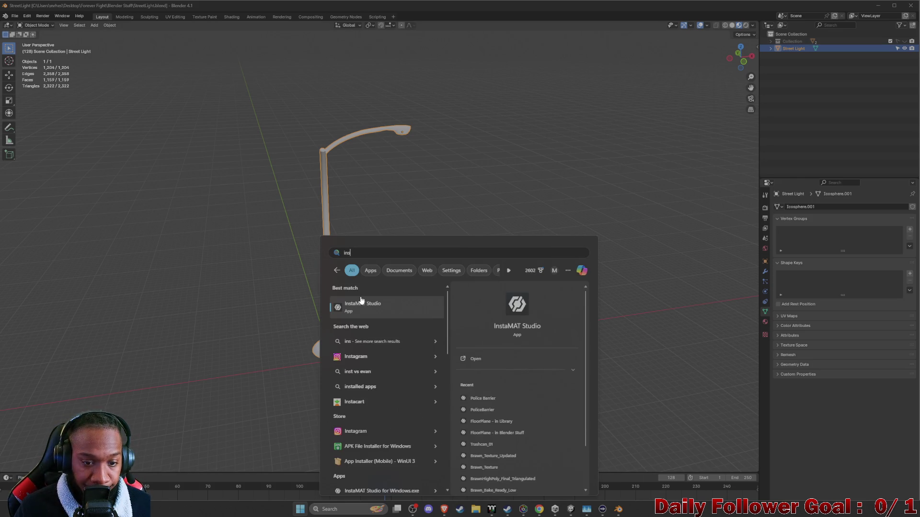
{"action": "left_click", "coordinate": [363, 306]}
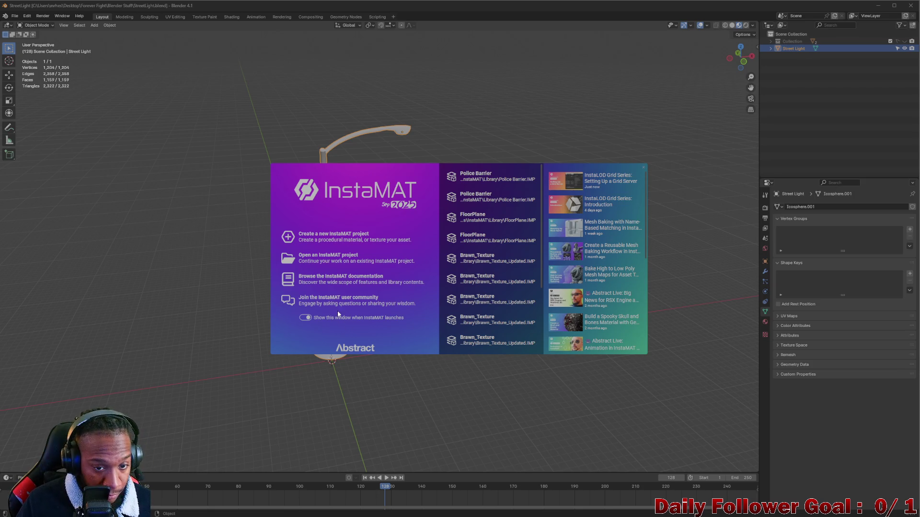
Start a new Asset Texturing project named StreetLight and choose to pick the mesh from a local file
{"action": "left_click", "coordinate": [348, 235]}
{"action": "left_click", "coordinate": [338, 180]}
{"action": "left_click", "coordinate": [373, 179]}
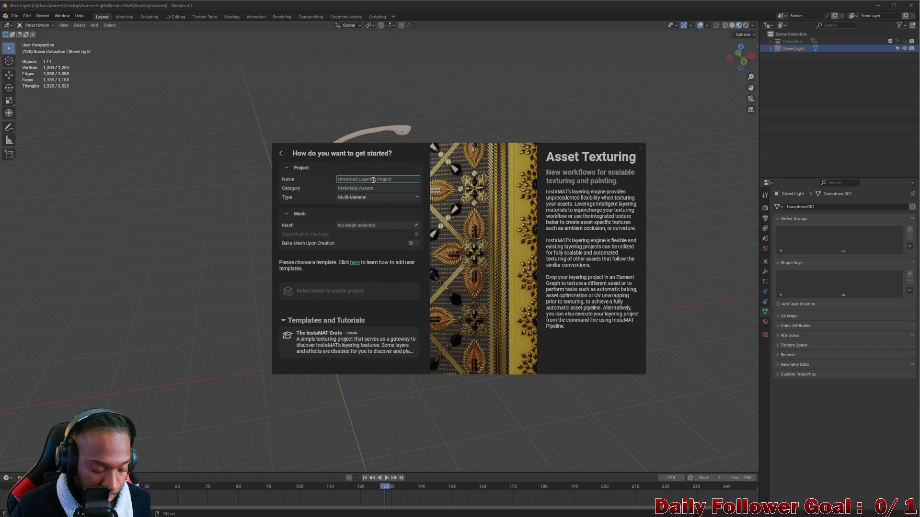
{"action": "type", "text": "StreetLight"}
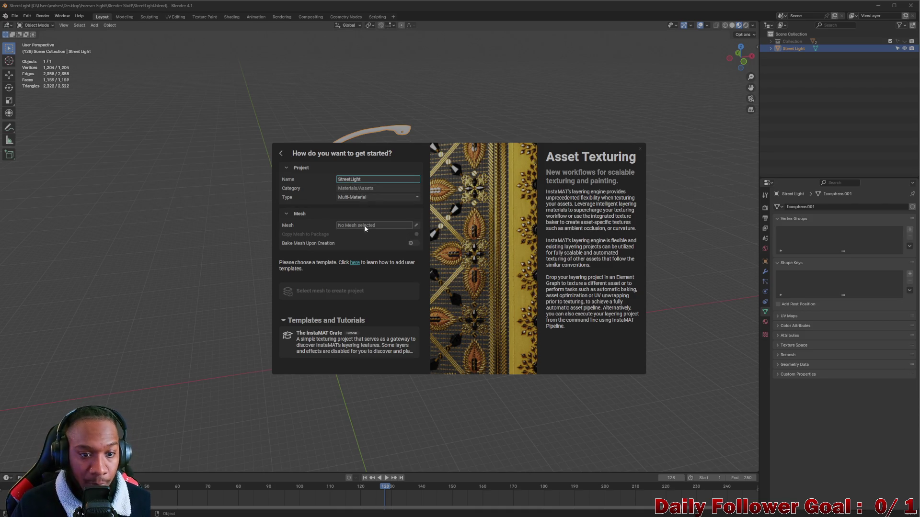
{"action": "left_click", "coordinate": [416, 226]}
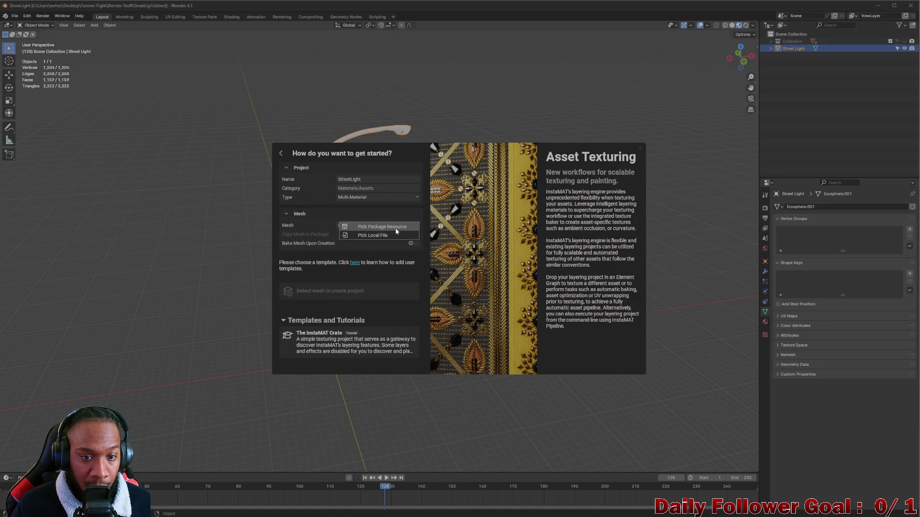
{"action": "left_click", "coordinate": [376, 235]}
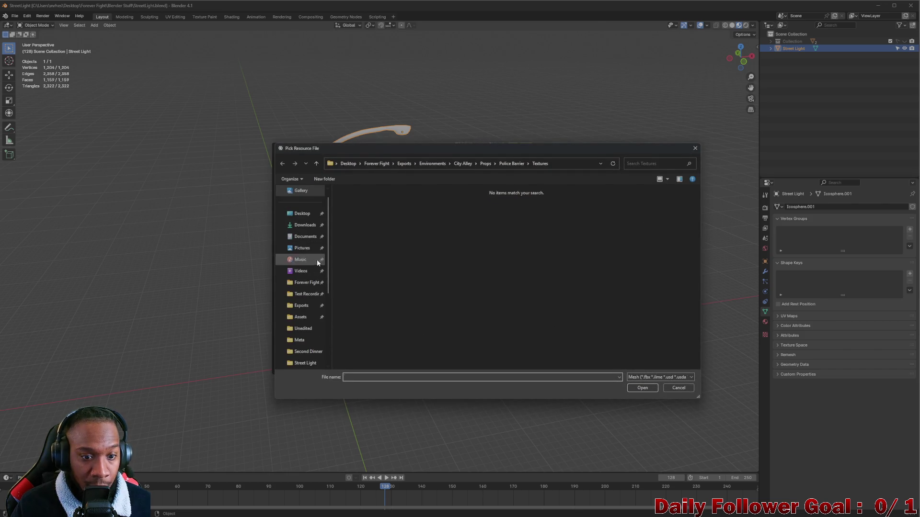
Load Exports\Environments\StreetLight.fbx as the mesh and create the project without a template
{"action": "left_click", "coordinate": [309, 284]}
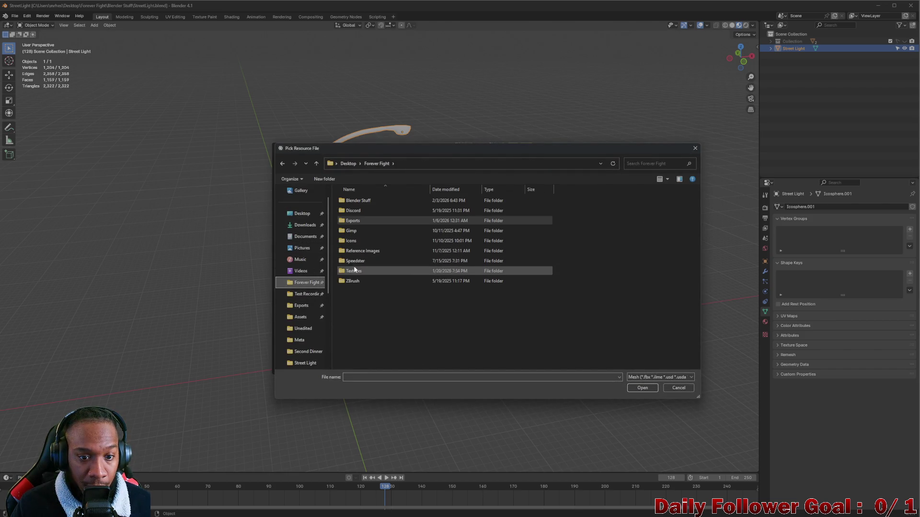
{"action": "double_click", "coordinate": [358, 221]}
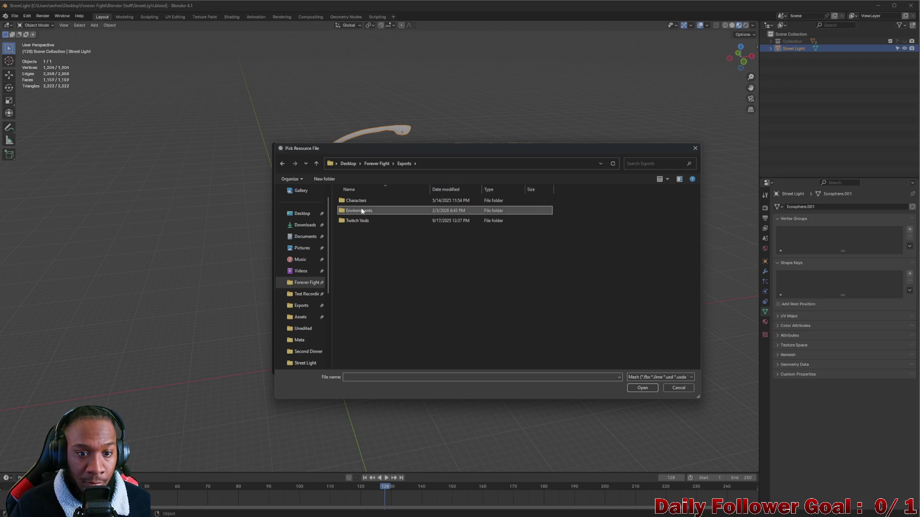
{"action": "double_click", "coordinate": [359, 211]}
{"action": "left_click", "coordinate": [360, 245]}
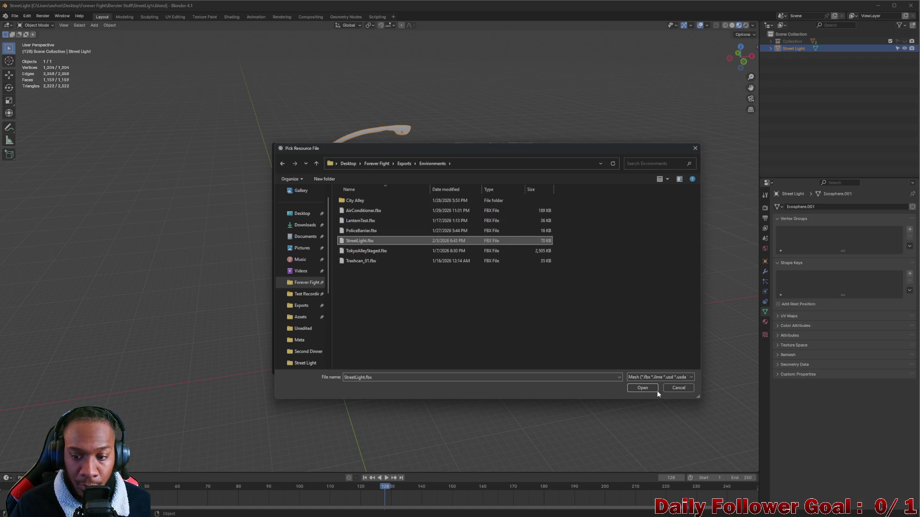
{"action": "left_click", "coordinate": [637, 388]}
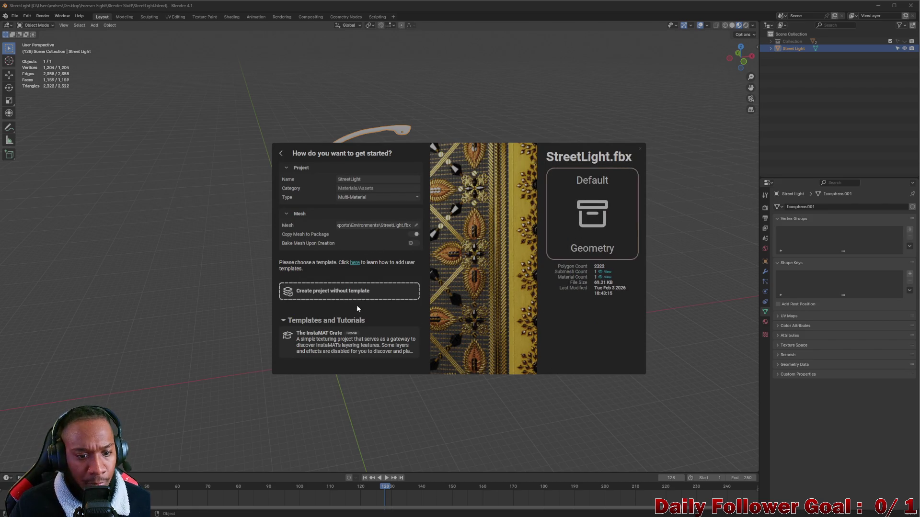
{"action": "left_click", "coordinate": [348, 291]}
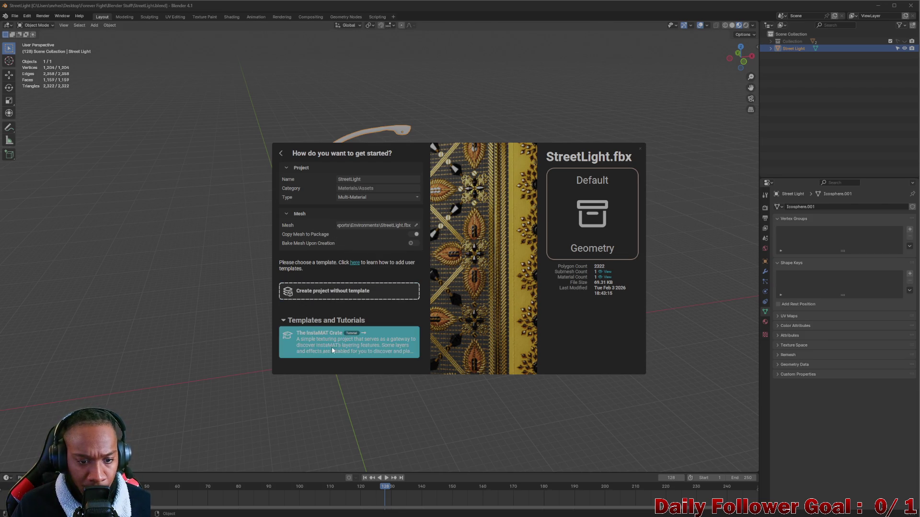
{"action": "left_click", "coordinate": [347, 297]}
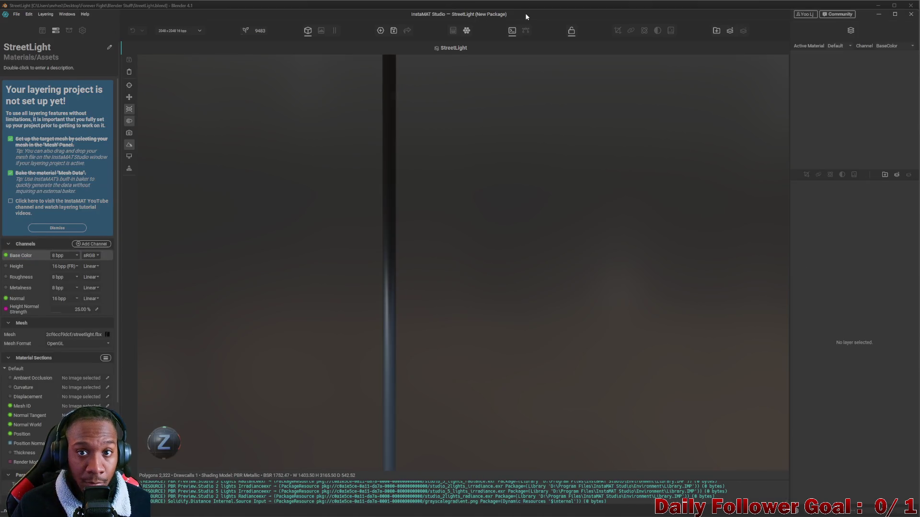
Maximize InstaMAT, orbit the loaded street light model, then switch back to Blender
{"action": "left_click_drag", "start_coordinate": [525, 14], "coordinate": [589, 19]}
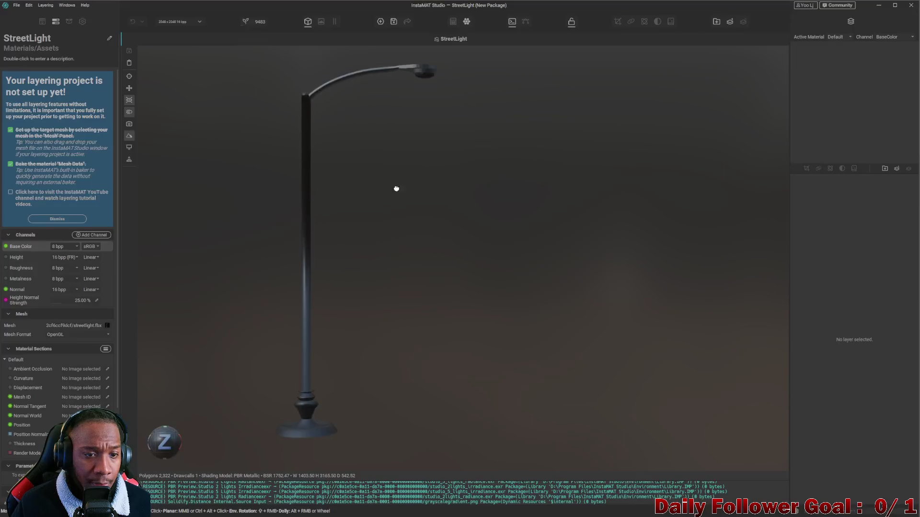
{"action": "mouse_move", "coordinate": [396, 189]}
{"action": "left_mouse_down"}
{"action": "mouse_move", "coordinate": [431, 268]}
{"action": "mouse_move", "coordinate": [386, 236]}
{"action": "mouse_move", "coordinate": [376, 303]}
{"action": "mouse_move", "coordinate": [401, 245]}
{"action": "mouse_move", "coordinate": [552, 222]}
{"action": "mouse_move", "coordinate": [345, 259]}
{"action": "left_mouse_up"}
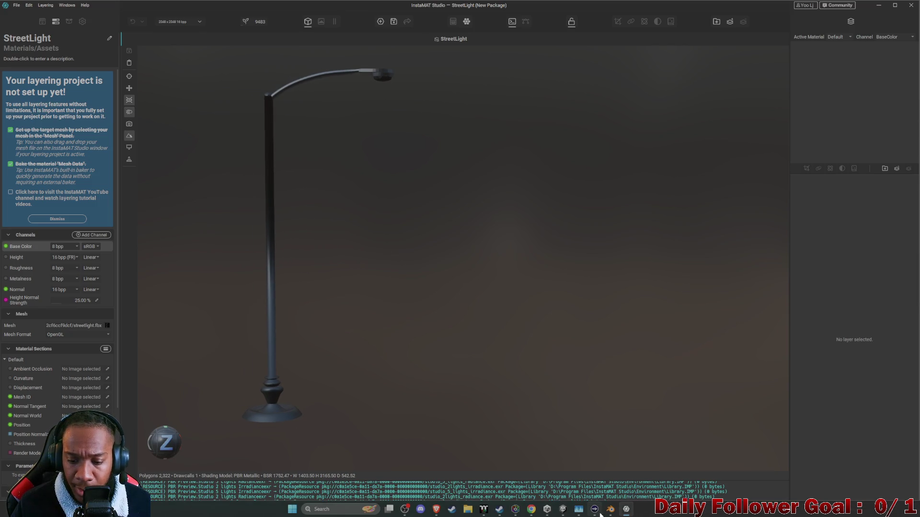
{"action": "left_click", "coordinate": [609, 509]}
Enable the Face Orientation overlay and orbit toward the arm, revealing it back-facing in red
{"action": "middle_click_drag", "start_coordinate": [371, 221], "coordinate": [349, 177]}
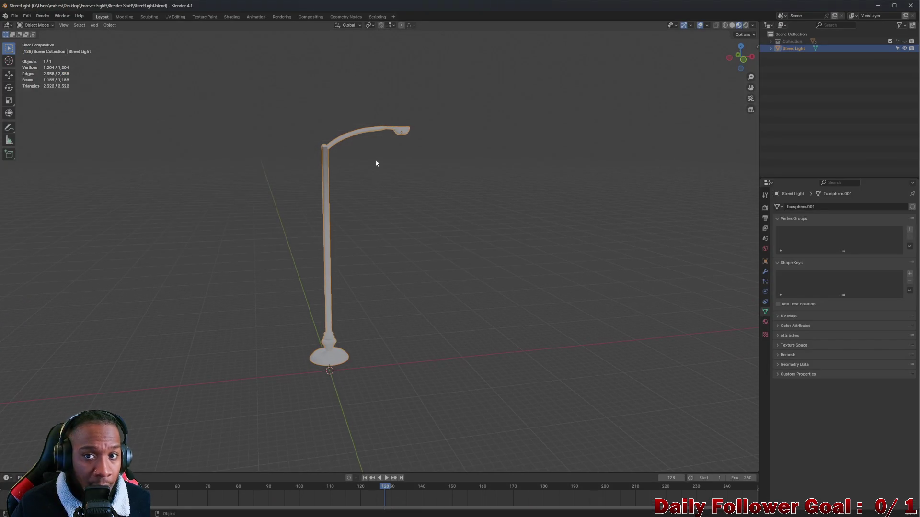
{"action": "left_click", "coordinate": [707, 25]}
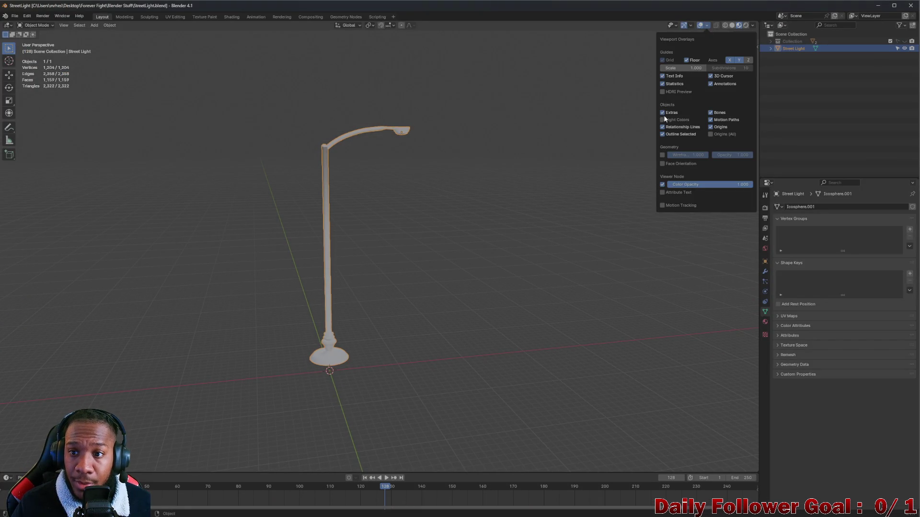
{"action": "left_click", "coordinate": [662, 164]}
{"action": "middle_click_drag", "start_coordinate": [370, 225], "coordinate": [436, 213]}
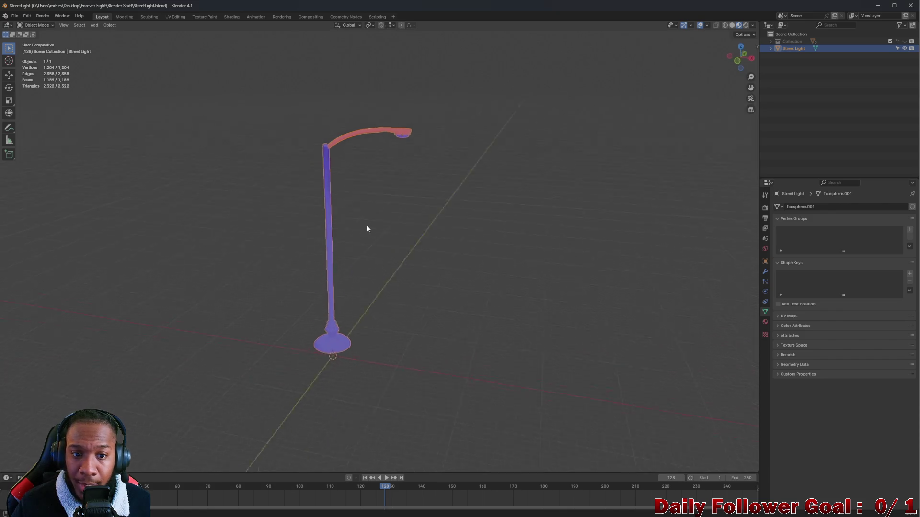
{"action": "scroll", "coordinate": [390, 121], "scroll_direction": "up", "scroll_amount": 3}
{"action": "scroll", "coordinate": [335, 156], "scroll_direction": "up", "scroll_amount": 3}
{"action": "mouse_move", "coordinate": [335, 155]}
{"action": "middle_mouse_down"}
{"action": "mouse_move", "coordinate": [185, 171]}
{"action": "mouse_move", "coordinate": [352, 102]}
{"action": "mouse_move", "coordinate": [381, 154]}
{"action": "middle_mouse_up"}
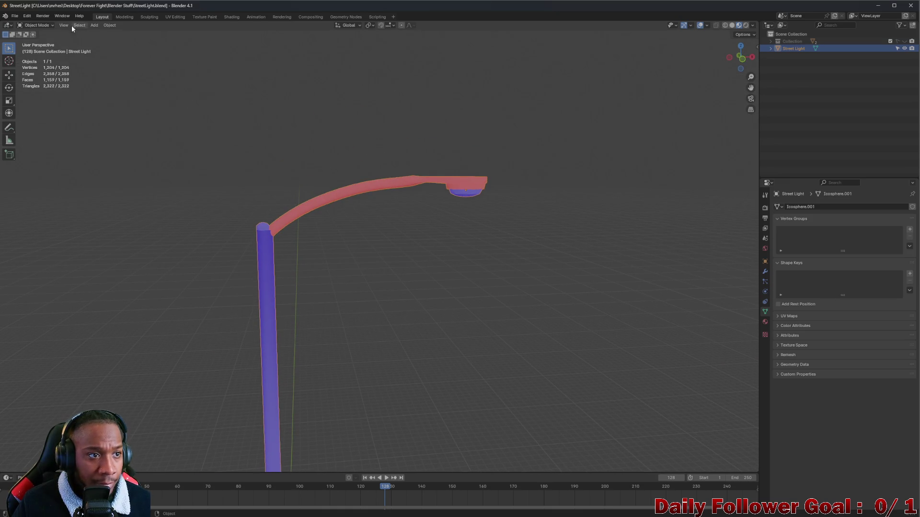
Enter Edit Mode and select the connected lamp arm and lamp head faces
{"action": "key", "text": "Tab"}
{"action": "mouse_move", "coordinate": [310, 183]}
{"action": "middle_mouse_down"}
{"action": "mouse_move", "coordinate": [386, 190]}
{"action": "mouse_move", "coordinate": [410, 181]}
{"action": "mouse_move", "coordinate": [454, 194]}
{"action": "mouse_move", "coordinate": [331, 206]}
{"action": "middle_mouse_up"}
{"action": "middle_click_drag", "start_coordinate": [381, 310], "coordinate": [400, 246]}
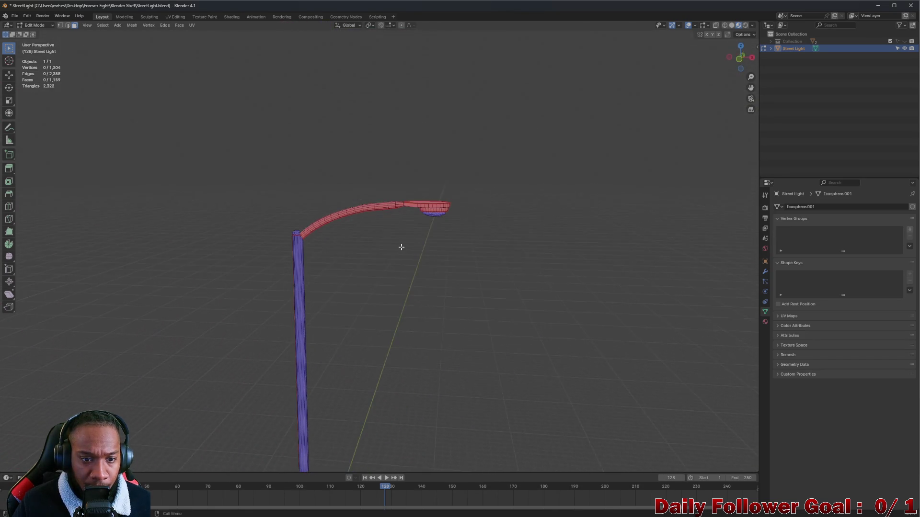
{"action": "middle_click_drag", "start_coordinate": [360, 223], "coordinate": [277, 160]}
{"action": "key", "text": "l"}
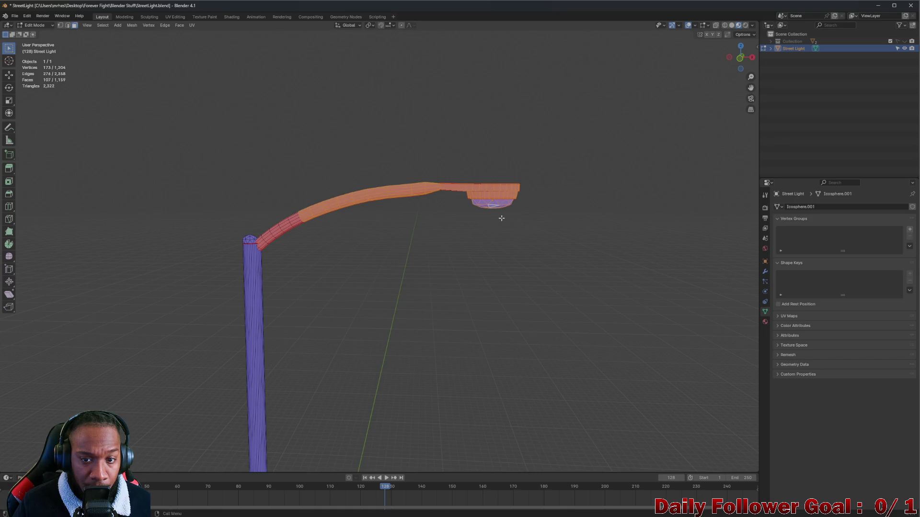
{"action": "scroll", "coordinate": [501, 218], "scroll_direction": "up", "scroll_amount": 2}
{"action": "key", "text": "alt+a"}
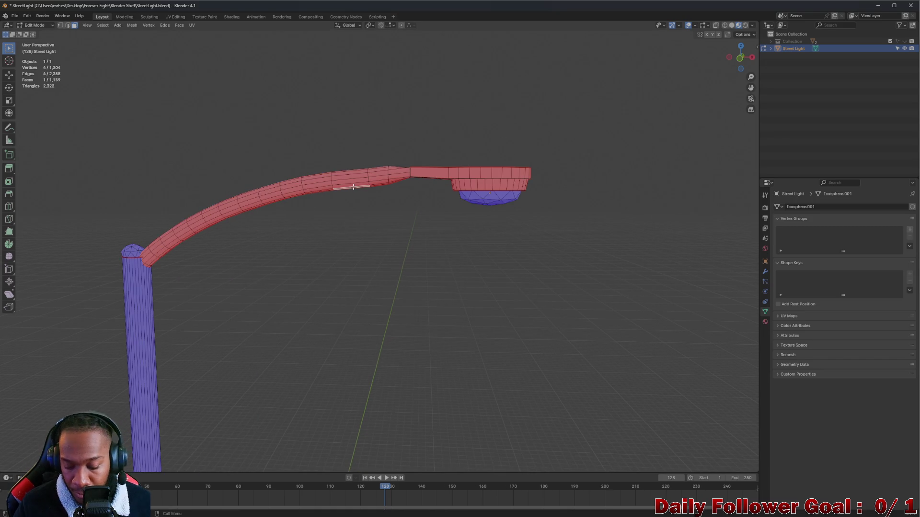
{"action": "key", "text": "l"}
{"action": "left_click", "coordinate": [497, 182], "text": "shift"}
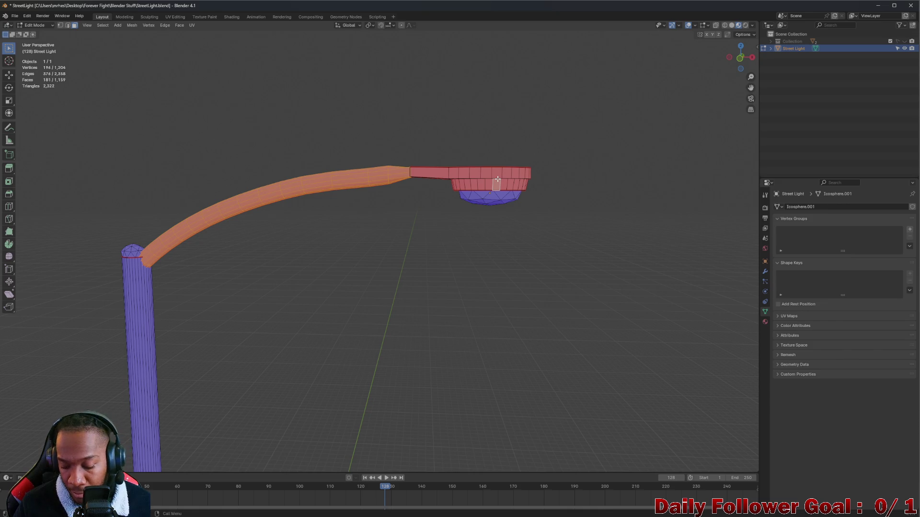
{"action": "key", "text": "l"}
Extend the selection over more lamp head faces and a few icosphere bulb faces
{"action": "middle_click_drag", "start_coordinate": [508, 180], "coordinate": [376, 82]}
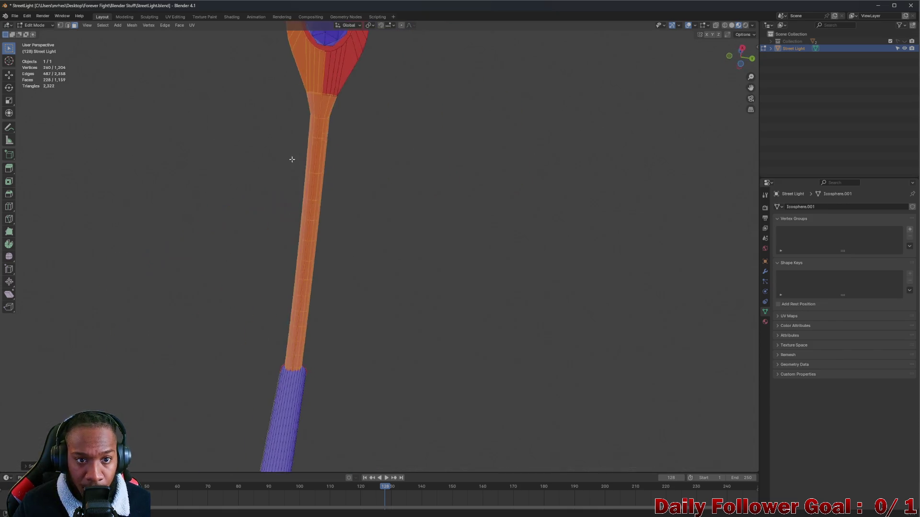
{"action": "left_click", "coordinate": [359, 77], "text": "shift"}
{"action": "key", "text": "l"}
{"action": "scroll", "coordinate": [359, 77], "scroll_direction": "up", "scroll_amount": 2}
{"action": "middle_click_drag", "start_coordinate": [359, 77], "coordinate": [358, 239], "text": "shift"}
{"action": "left_click", "coordinate": [366, 223], "text": "shift"}
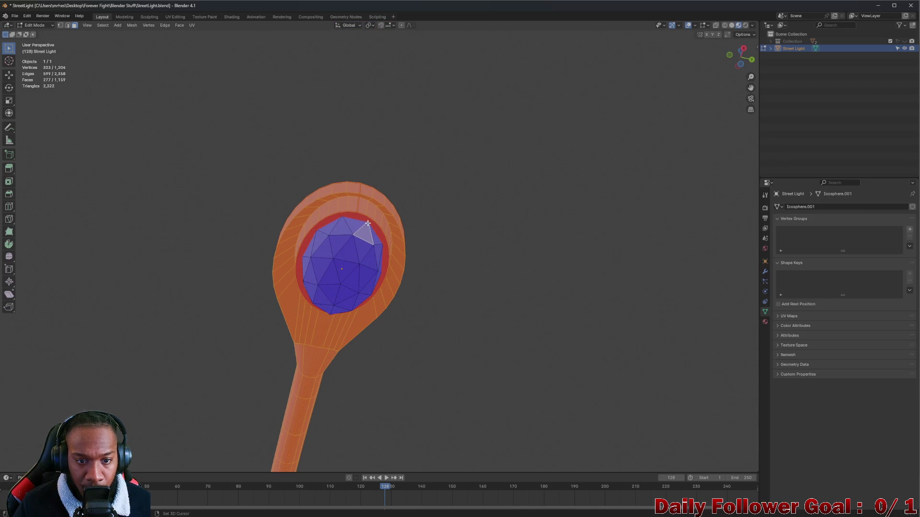
{"action": "left_click", "coordinate": [353, 211], "text": "shift"}
{"action": "mouse_move", "coordinate": [353, 211]}
{"action": "middle_mouse_down"}
{"action": "mouse_move", "coordinate": [394, 280]}
{"action": "mouse_move", "coordinate": [402, 346]}
{"action": "mouse_move", "coordinate": [305, 323]}
{"action": "mouse_move", "coordinate": [327, 261]}
{"action": "mouse_move", "coordinate": [297, 302]}
{"action": "middle_mouse_up"}
{"action": "left_click", "coordinate": [401, 346], "text": "shift"}
{"action": "scroll", "coordinate": [327, 262], "scroll_direction": "up", "scroll_amount": 5}
Bring up the face context menu, then the Mesh menu of editing operations
{"action": "right_click", "coordinate": [328, 332]}
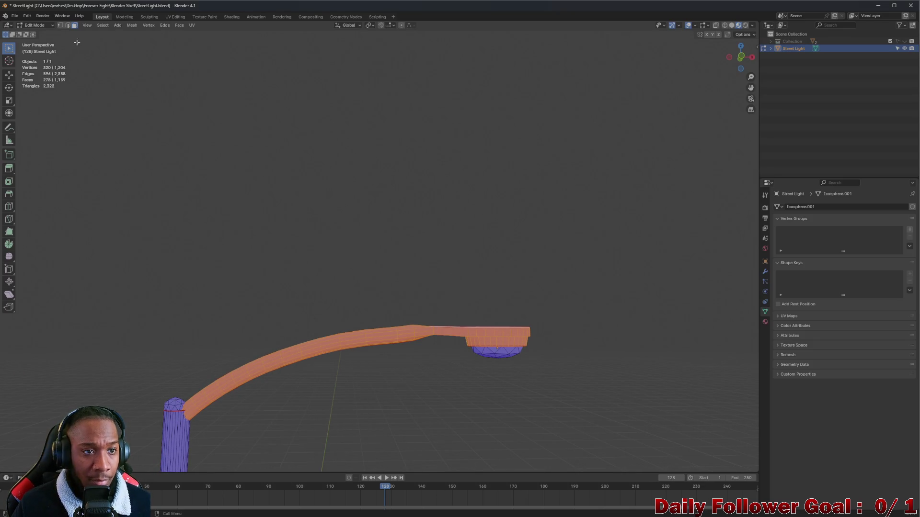
{"action": "left_click", "coordinate": [132, 25]}
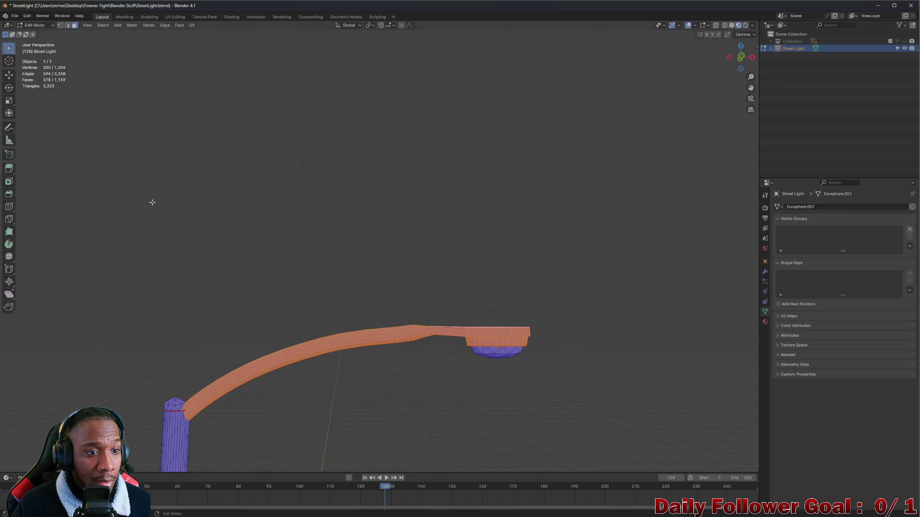
{"action": "left_click", "coordinate": [132, 25]}
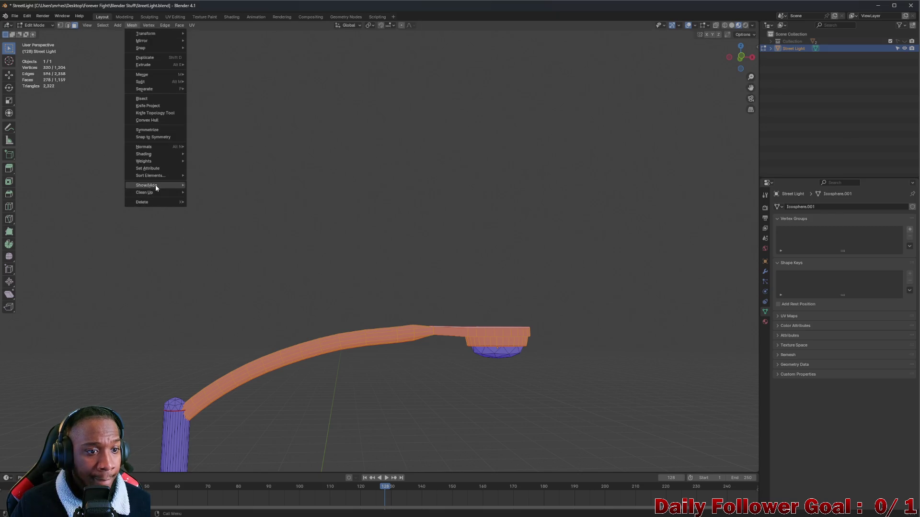
Deselect all street light geometry and switch back to Object Mode
{"action": "left_click", "coordinate": [225, 156]}
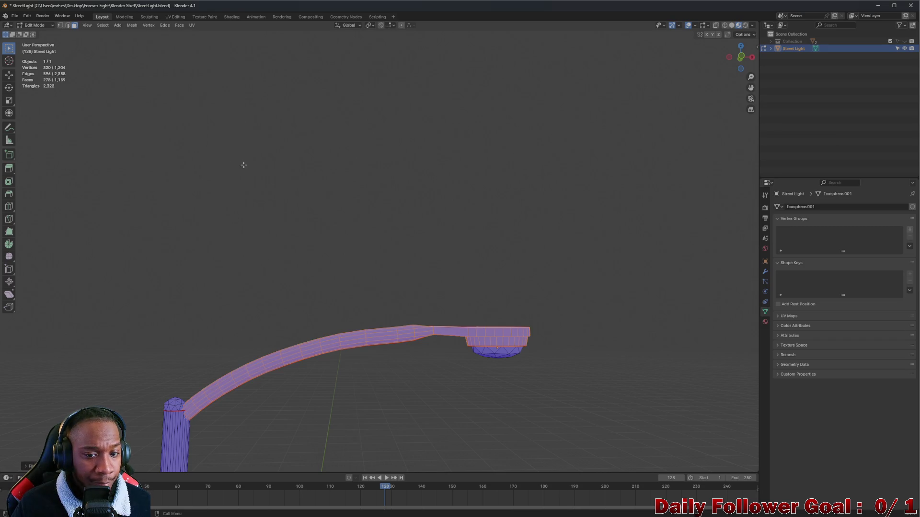
{"action": "left_click", "coordinate": [447, 263]}
{"action": "mouse_move", "coordinate": [447, 263]}
{"action": "middle_mouse_down"}
{"action": "mouse_move", "coordinate": [410, 241]}
{"action": "mouse_move", "coordinate": [421, 273]}
{"action": "mouse_move", "coordinate": [489, 310]}
{"action": "mouse_move", "coordinate": [493, 214]}
{"action": "mouse_move", "coordinate": [382, 308]}
{"action": "mouse_move", "coordinate": [514, 314]}
{"action": "mouse_move", "coordinate": [450, 311]}
{"action": "middle_mouse_up"}
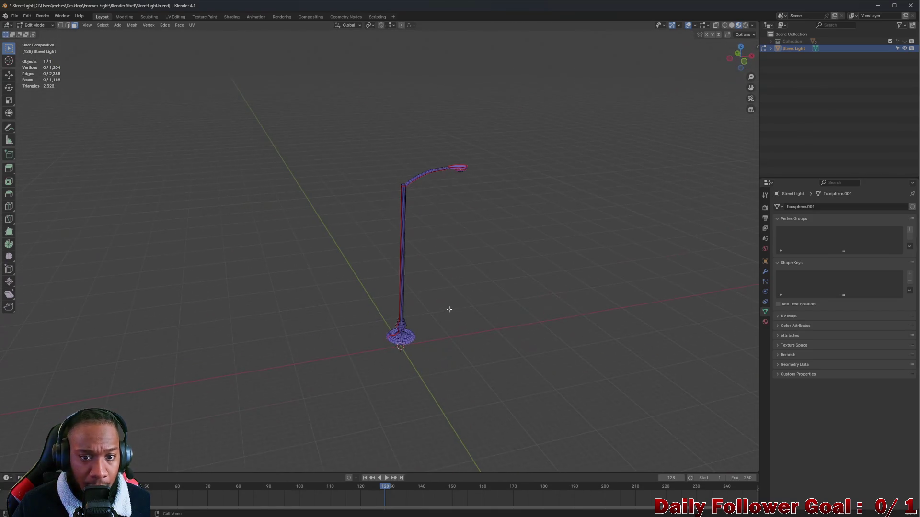
{"action": "left_click", "coordinate": [35, 25]}
{"action": "mouse_move", "coordinate": [283, 140]}
{"action": "middle_mouse_down"}
{"action": "mouse_move", "coordinate": [453, 231]}
{"action": "mouse_move", "coordinate": [442, 268]}
{"action": "mouse_move", "coordinate": [429, 269]}
{"action": "mouse_move", "coordinate": [371, 238]}
{"action": "mouse_move", "coordinate": [421, 251]}
{"action": "mouse_move", "coordinate": [462, 243]}
{"action": "mouse_move", "coordinate": [390, 235]}
{"action": "middle_mouse_up"}
{"action": "scroll", "coordinate": [449, 230], "scroll_direction": "up", "scroll_amount": 2}
Save the street light file and bring up the File menu for export
{"action": "key", "text": "ctrl+s"}
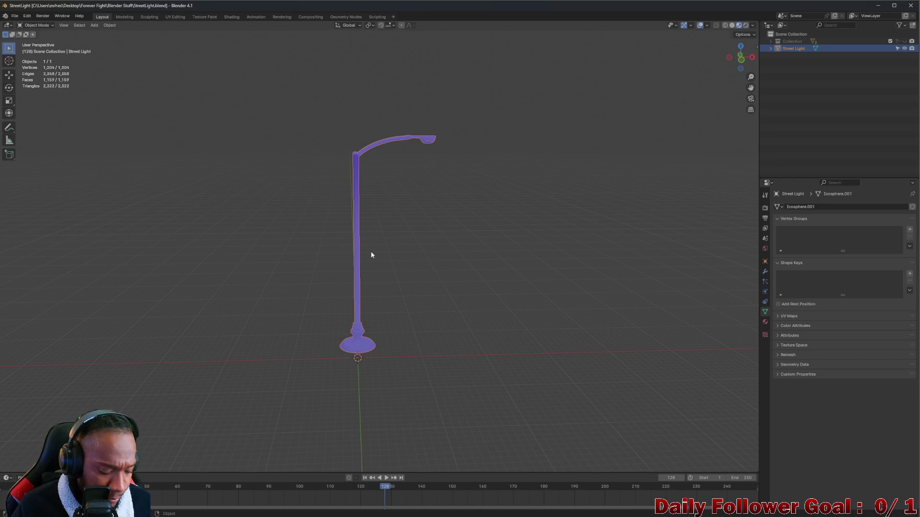
{"action": "left_click", "coordinate": [15, 16]}
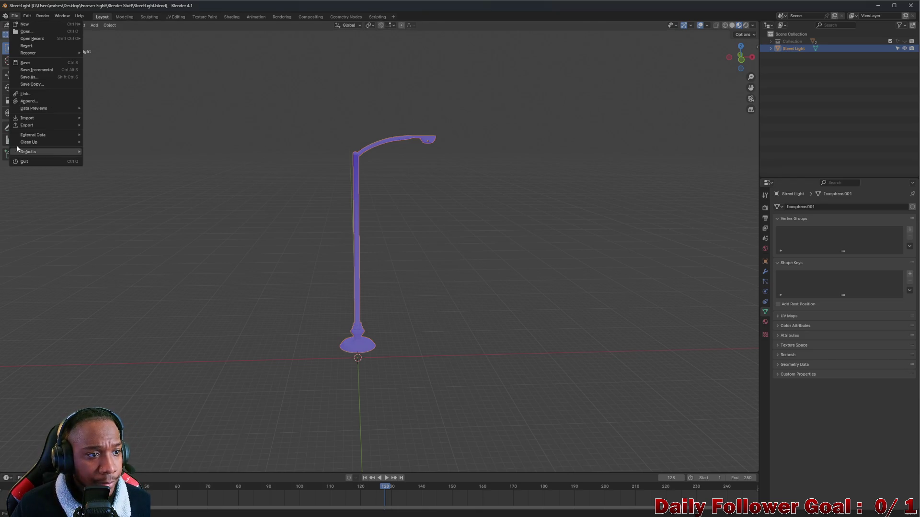
{"action": "mouse_move", "coordinate": [27, 125]}
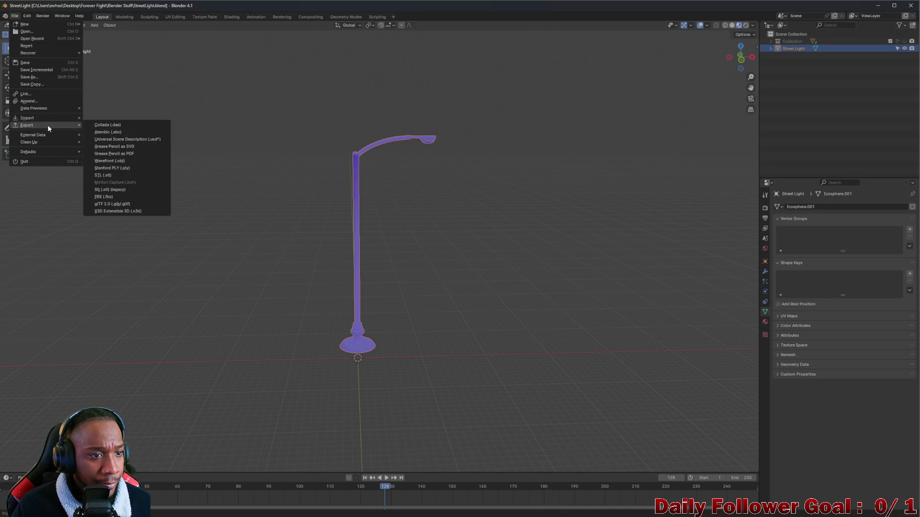
Back out of an accidental STL export and start an FBX export instead
{"action": "left_click", "coordinate": [116, 192]}
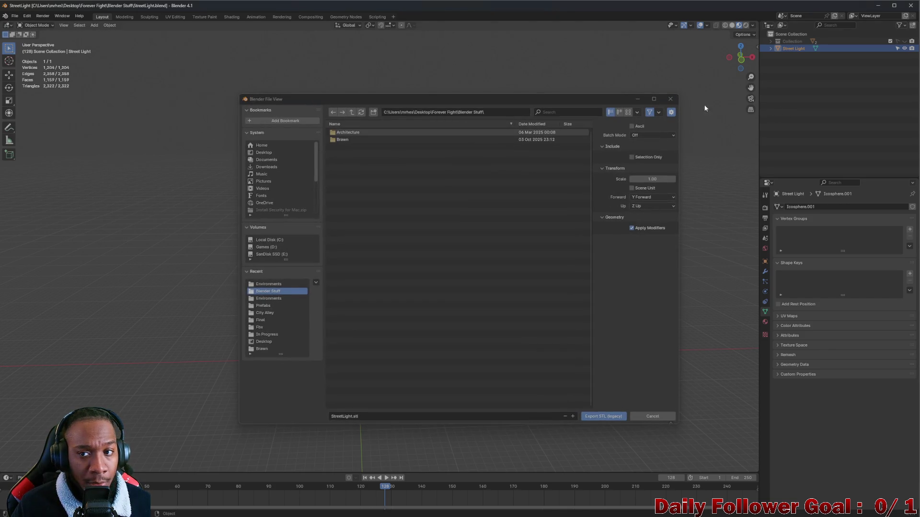
{"action": "left_click", "coordinate": [676, 101]}
{"action": "left_click", "coordinate": [15, 15]}
{"action": "mouse_move", "coordinate": [26, 126]}
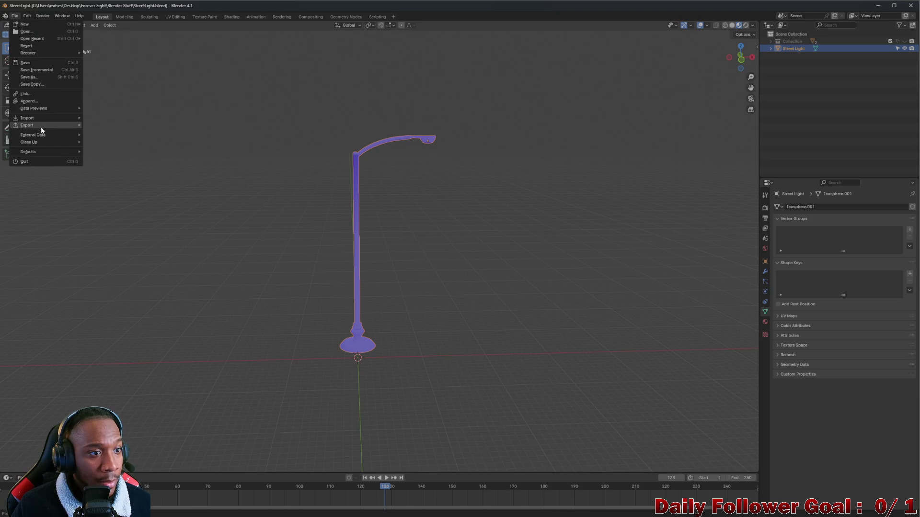
{"action": "left_click", "coordinate": [108, 197]}
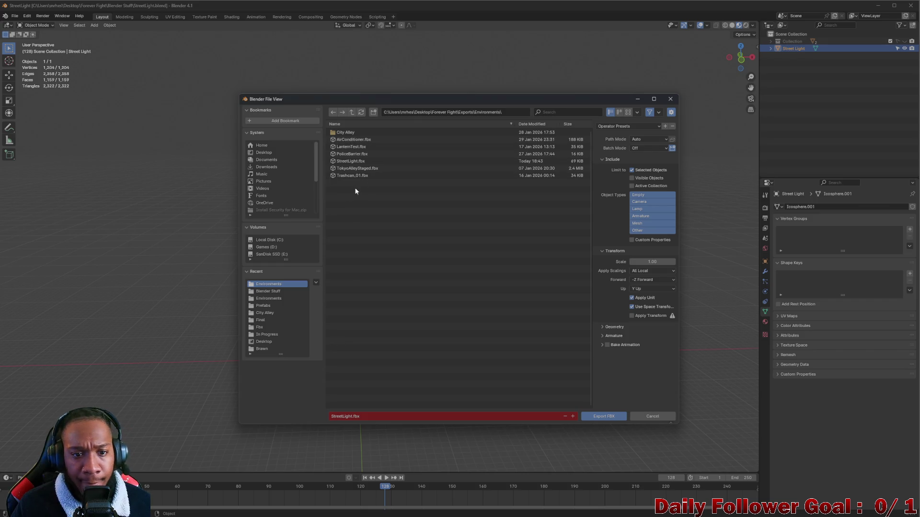
Export over StreetLight.fbx in the exports folder, then switch to InstaMAT Studio
{"action": "left_click", "coordinate": [352, 161]}
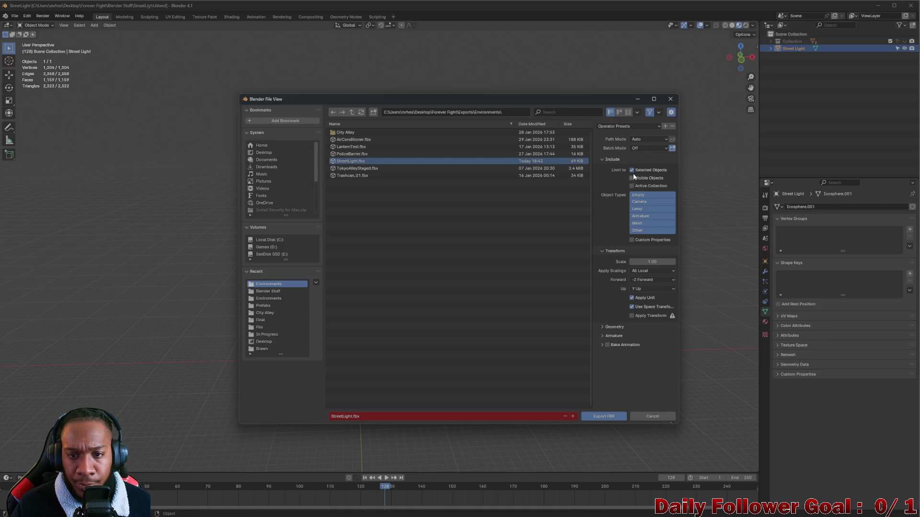
{"action": "left_click", "coordinate": [611, 420]}
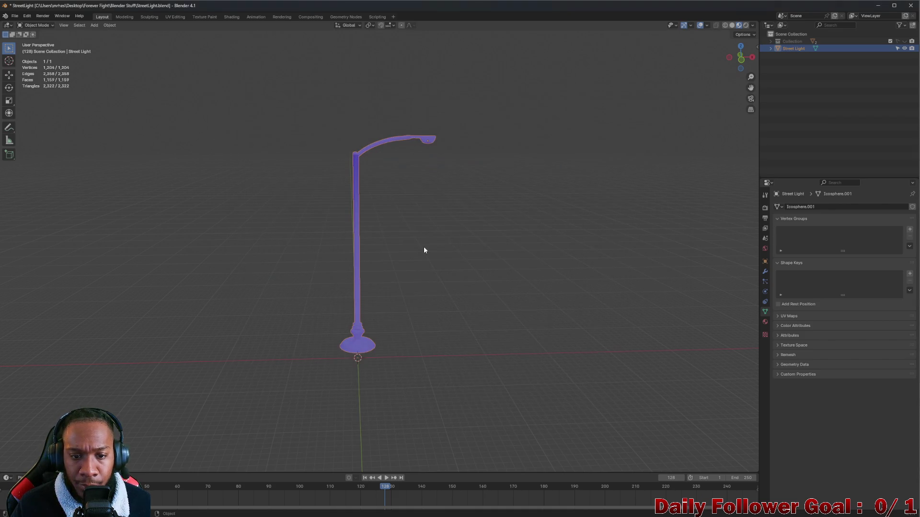
{"action": "left_click", "coordinate": [625, 509]}
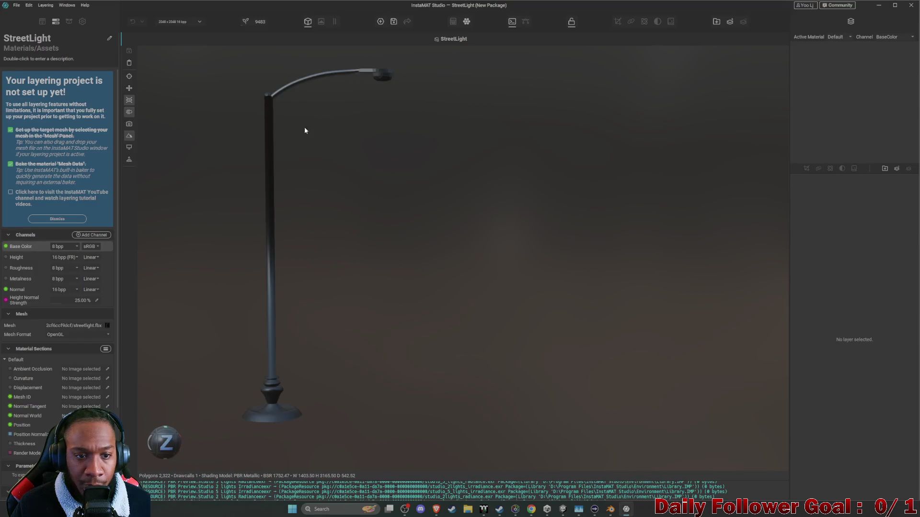
Reload the layering mesh from the freshly exported StreetLight.fbx on disk
{"action": "left_click_drag", "start_coordinate": [312, 154], "coordinate": [389, 192], "text": "alt"}
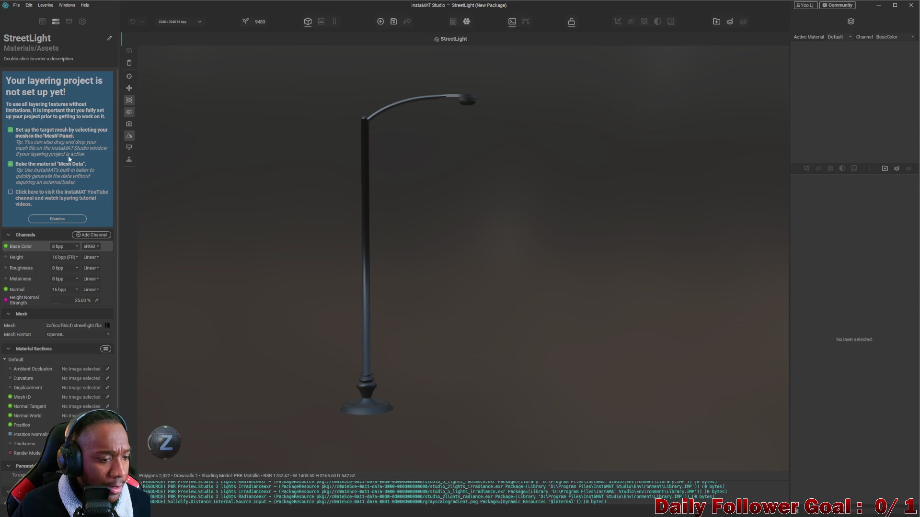
{"action": "scroll", "coordinate": [69, 152], "scroll_direction": "down", "scroll_amount": 3}
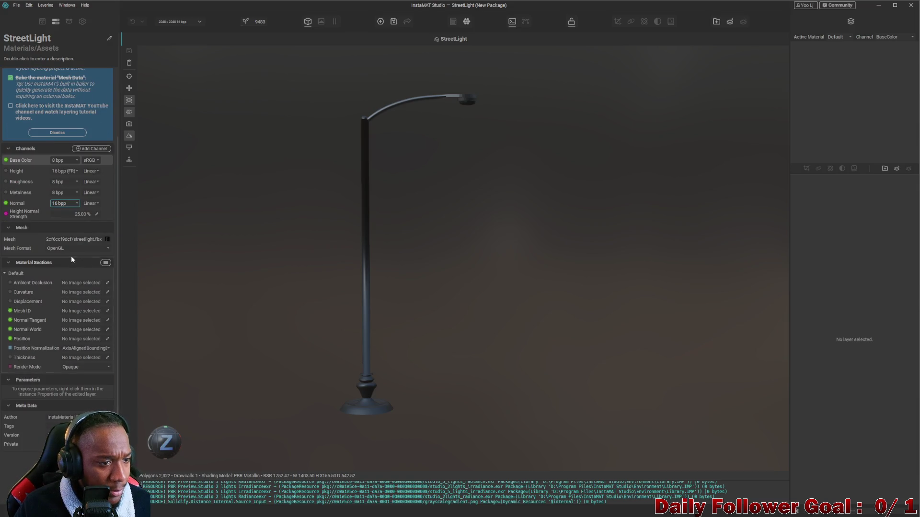
{"action": "left_click", "coordinate": [106, 238]}
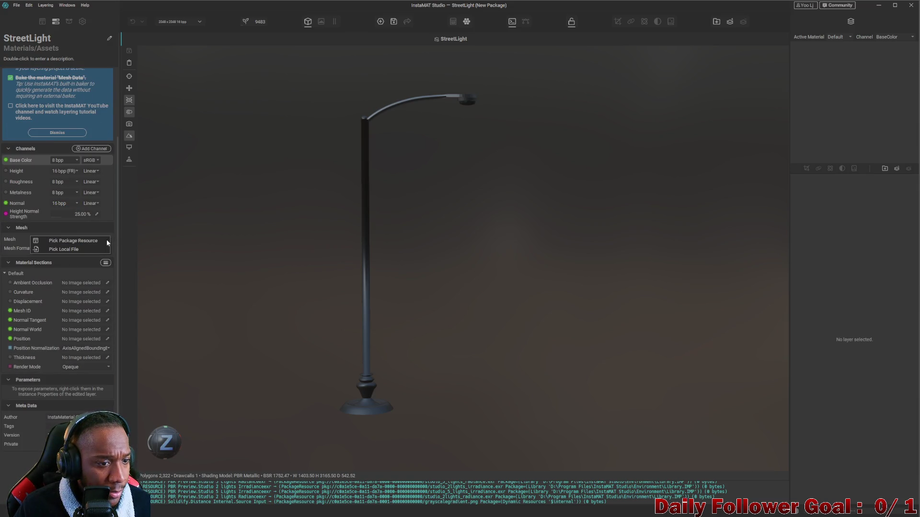
{"action": "left_click", "coordinate": [82, 247]}
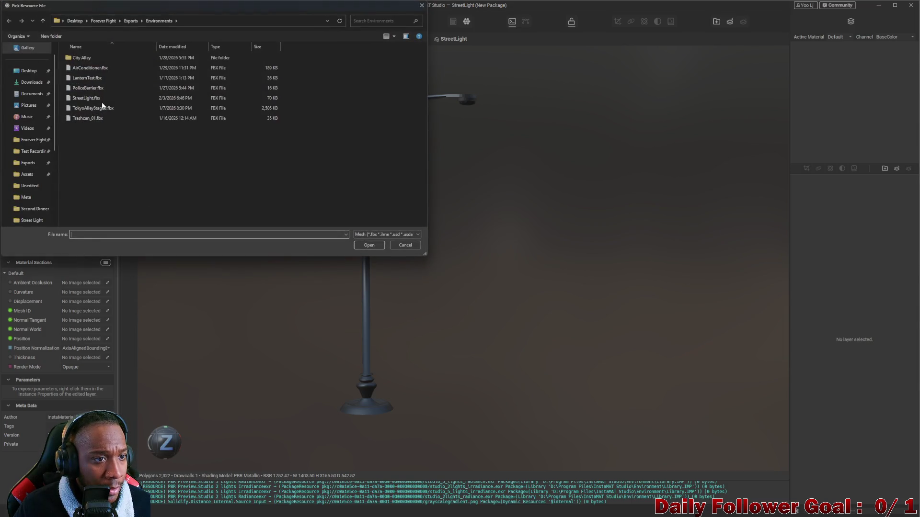
{"action": "left_click", "coordinate": [87, 97]}
{"action": "left_click", "coordinate": [368, 246]}
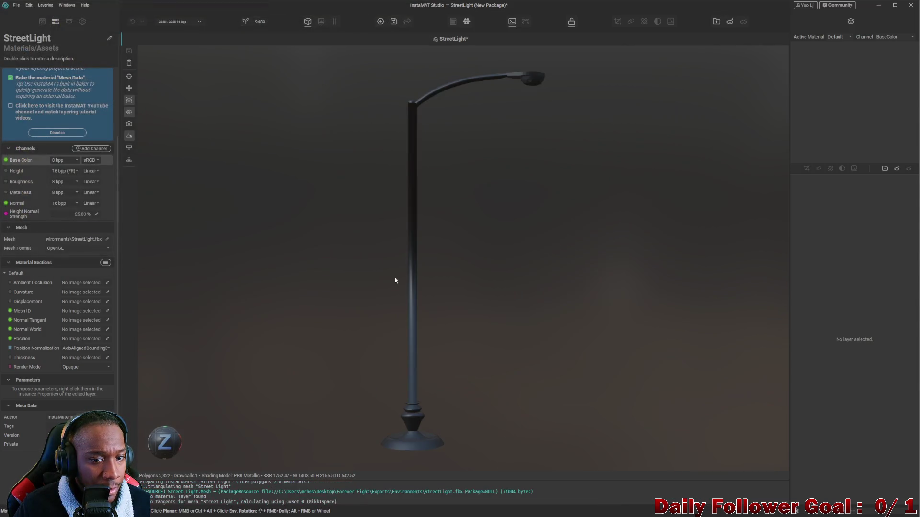
Reframe the street light and bring up the Mesh Format choices
{"action": "mouse_move", "coordinate": [426, 291]}
{"action": "middle_mouse_down"}
{"action": "mouse_move", "coordinate": [408, 402]}
{"action": "mouse_move", "coordinate": [383, 306]}
{"action": "middle_mouse_up"}
{"action": "mouse_move", "coordinate": [481, 386]}
{"action": "middle_mouse_down"}
{"action": "mouse_move", "coordinate": [417, 288]}
{"action": "mouse_move", "coordinate": [445, 281]}
{"action": "mouse_move", "coordinate": [468, 308]}
{"action": "mouse_move", "coordinate": [405, 237]}
{"action": "middle_mouse_up"}
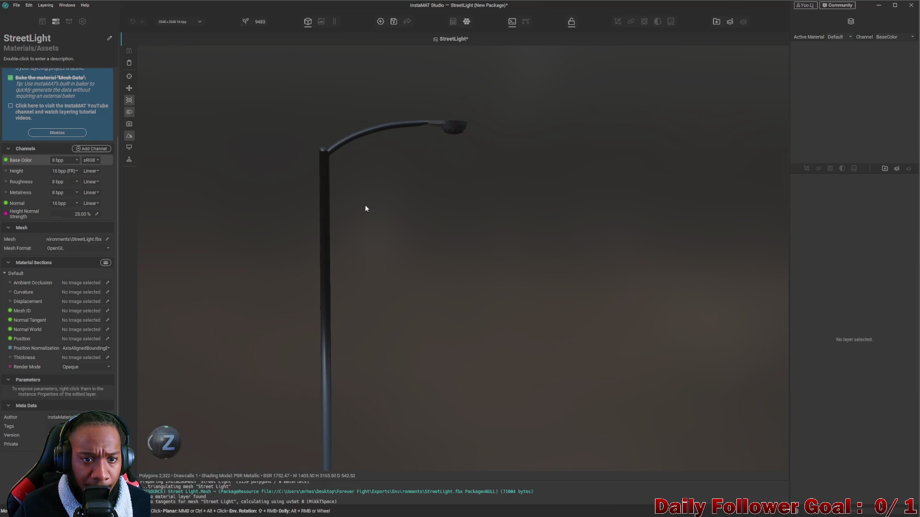
{"action": "mouse_move", "coordinate": [362, 132]}
{"action": "middle_mouse_down"}
{"action": "mouse_move", "coordinate": [359, 202]}
{"action": "mouse_move", "coordinate": [367, 161]}
{"action": "mouse_move", "coordinate": [321, 304]}
{"action": "mouse_move", "coordinate": [437, 293]}
{"action": "mouse_move", "coordinate": [408, 293]}
{"action": "middle_mouse_up"}
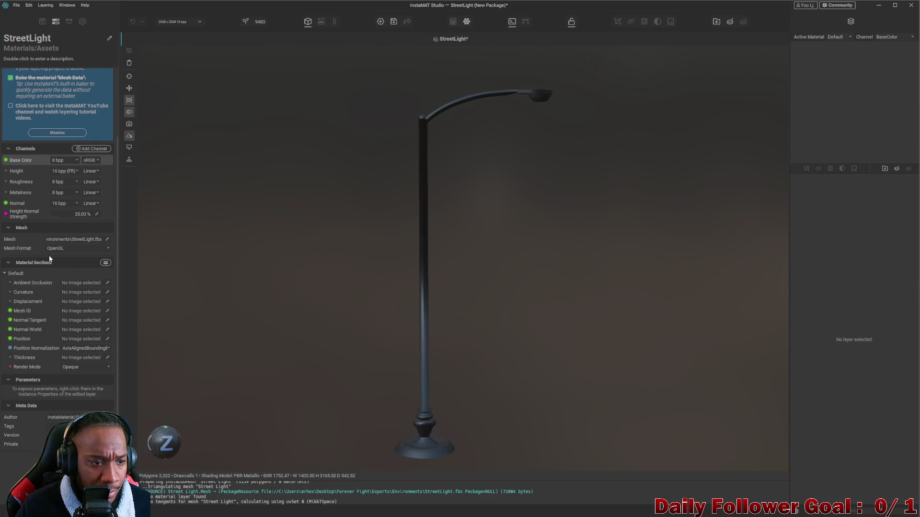
{"action": "left_click", "coordinate": [89, 245]}
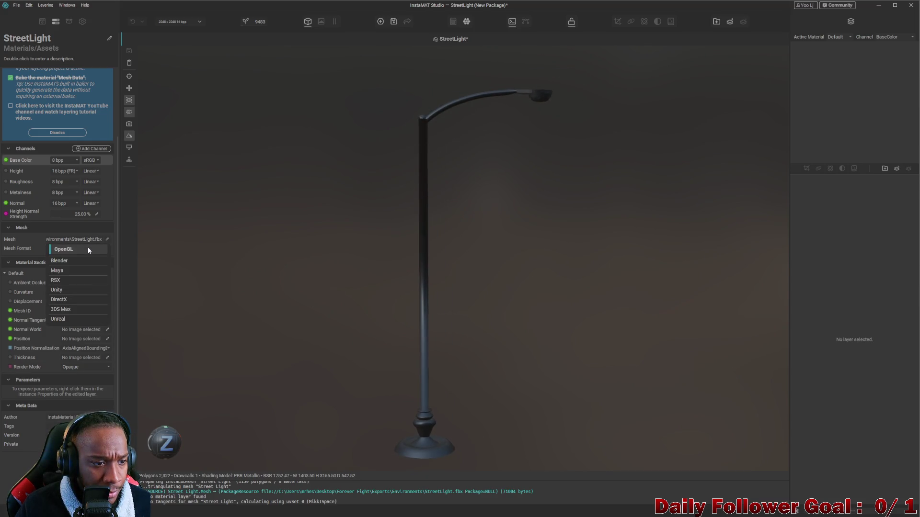
Set Mesh Format back to OpenGL and load TokyoAlleyStaged.fbx, accepting its material sections
{"action": "left_click", "coordinate": [72, 260]}
{"action": "left_click", "coordinate": [76, 253]}
{"action": "left_click", "coordinate": [106, 239]}
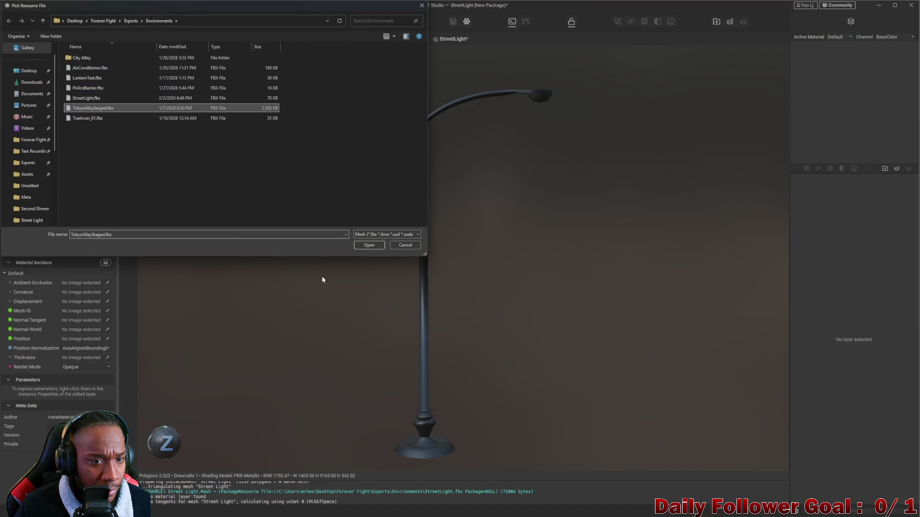
{"action": "left_click", "coordinate": [366, 245]}
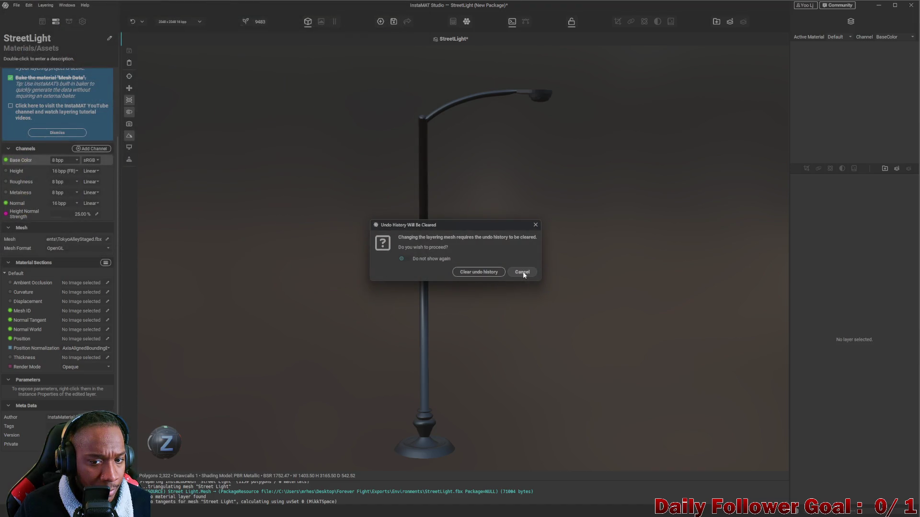
{"action": "left_click", "coordinate": [486, 273]}
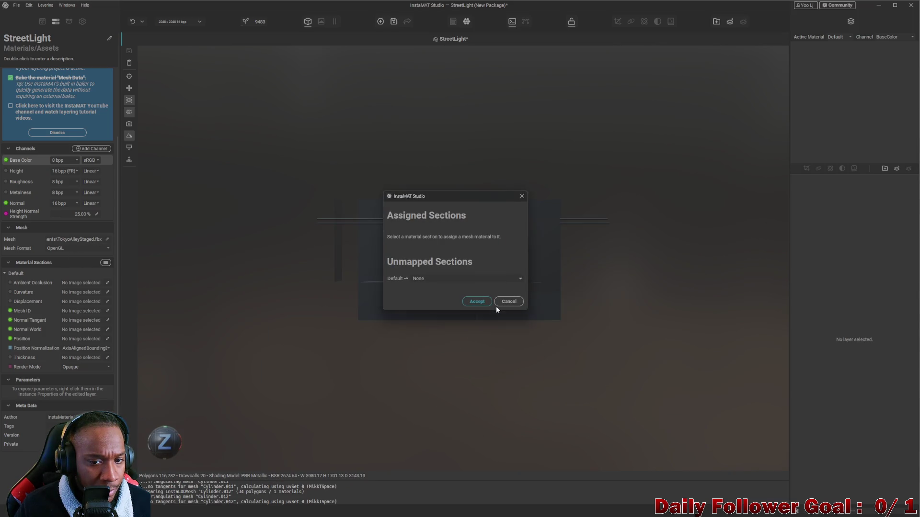
{"action": "left_click", "coordinate": [481, 302]}
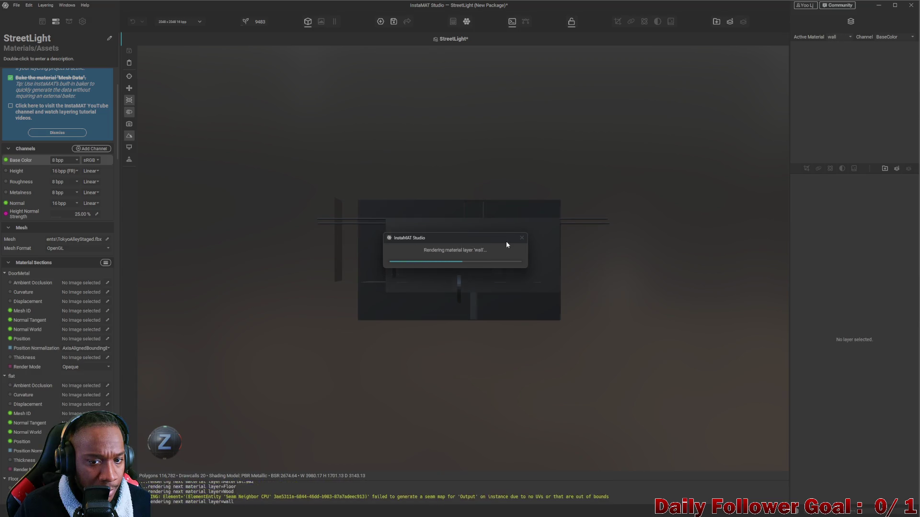
Start picking a local mesh file again to go back to StreetLight.fbx
{"action": "left_click", "coordinate": [104, 239]}
{"action": "left_click", "coordinate": [81, 243]}
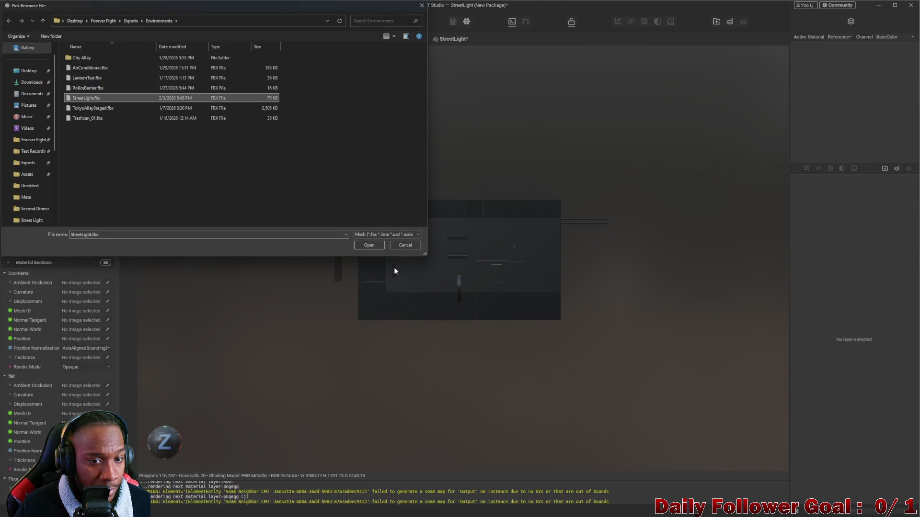
Load StreetLight.fbx as the mesh, accept its section mapping, and inspect it up close
{"action": "key", "text": "Return"}
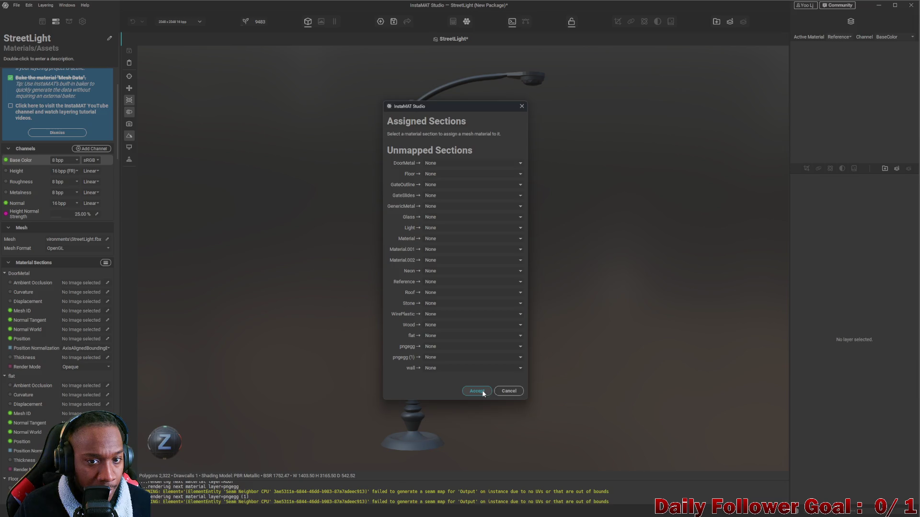
{"action": "left_click", "coordinate": [477, 391]}
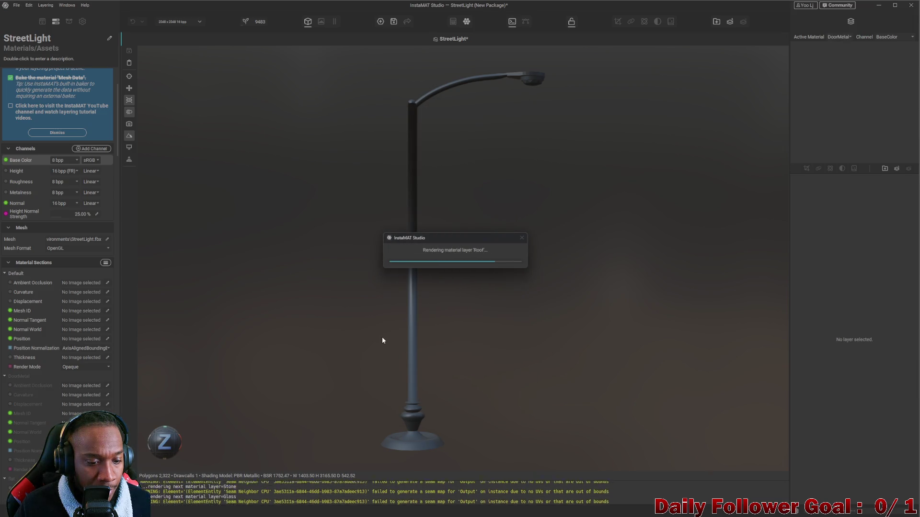
{"action": "left_click_drag", "start_coordinate": [391, 338], "coordinate": [441, 317], "text": "alt"}
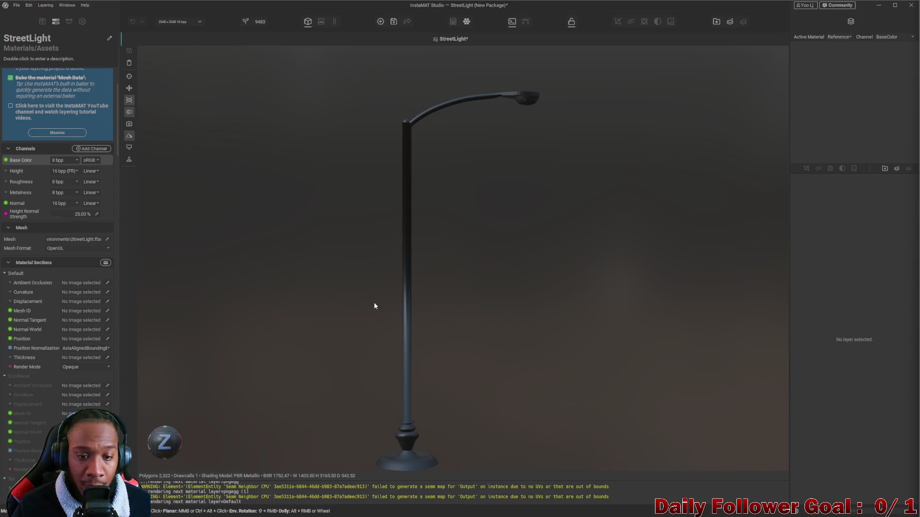
{"action": "left_click_drag", "start_coordinate": [373, 306], "coordinate": [421, 322], "text": "alt"}
{"action": "mouse_move", "coordinate": [422, 323]}
{"action": "middle_mouse_down"}
{"action": "mouse_move", "coordinate": [475, 326]}
{"action": "mouse_move", "coordinate": [399, 320]}
{"action": "mouse_move", "coordinate": [507, 314]}
{"action": "middle_mouse_up"}
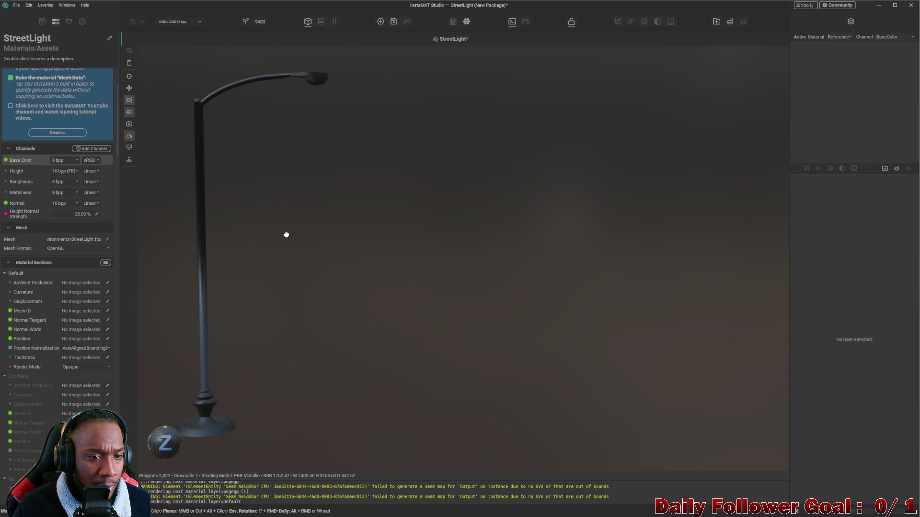
{"action": "middle_click_drag", "start_coordinate": [286, 234], "coordinate": [367, 242]}
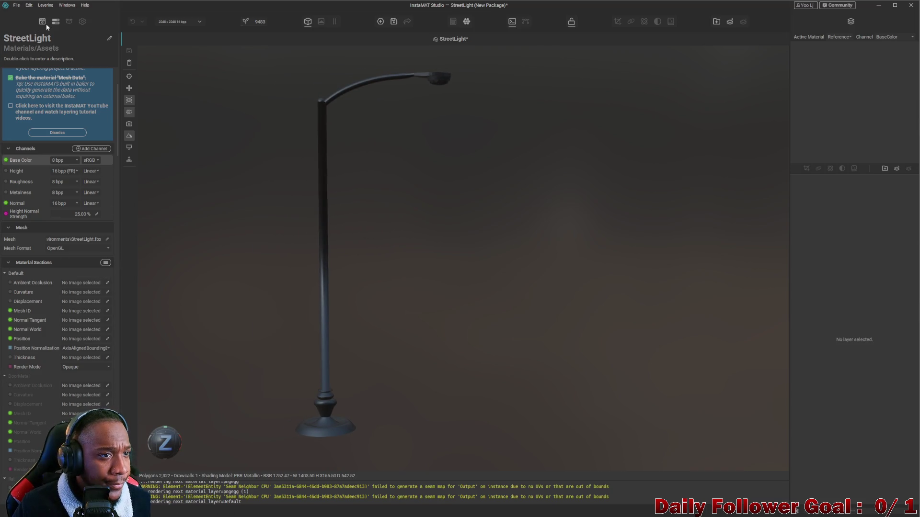
{"action": "scroll", "coordinate": [54, 84], "scroll_direction": "up", "scroll_amount": 3}
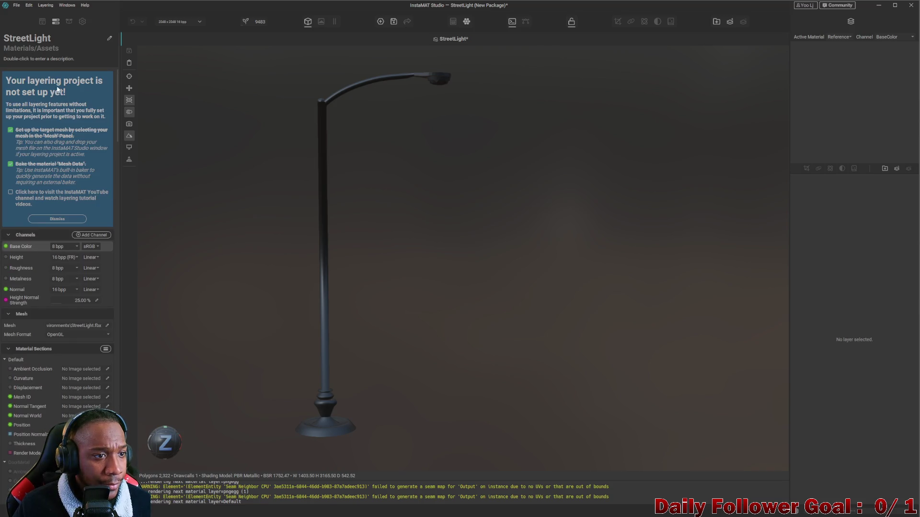
Browse the asset library to Materials > Metal > Industrial and drop Air Duct Black Metallic on the street light
{"action": "left_click", "coordinate": [69, 21]}
{"action": "left_click", "coordinate": [37, 21]}
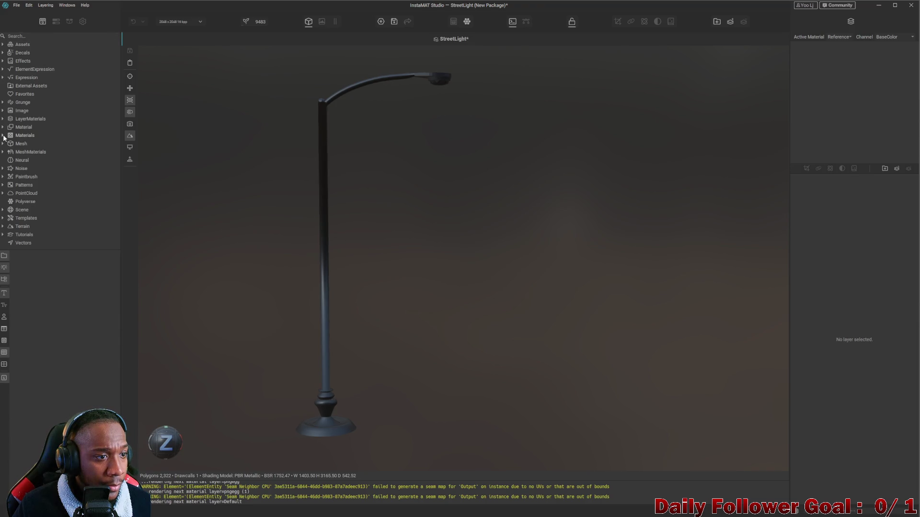
{"action": "left_click", "coordinate": [3, 135]}
{"action": "scroll", "coordinate": [22, 170], "scroll_direction": "down", "scroll_amount": 1}
{"action": "scroll", "coordinate": [21, 170], "scroll_direction": "down", "scroll_amount": 1}
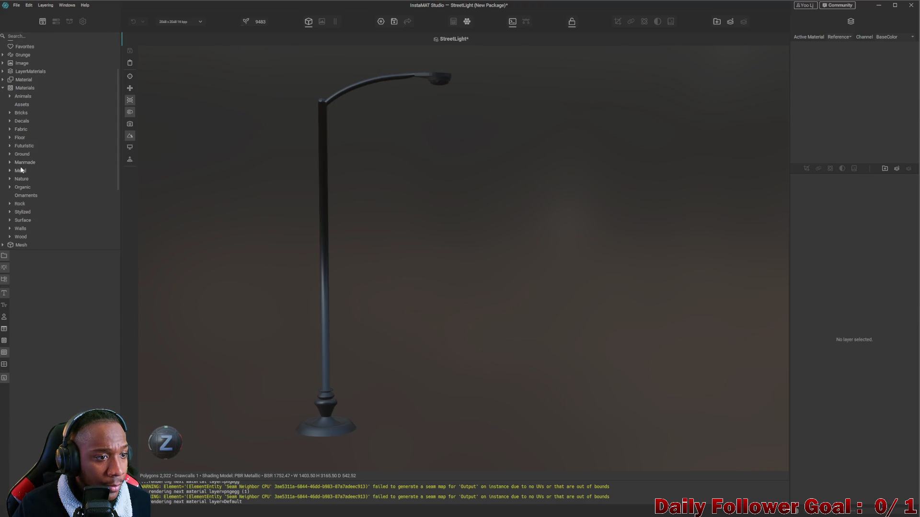
{"action": "left_click", "coordinate": [10, 171]}
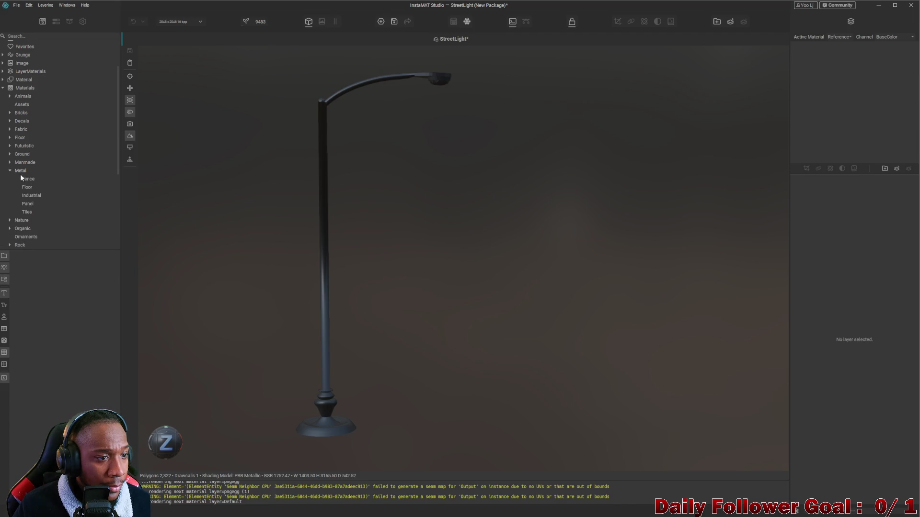
{"action": "left_click", "coordinate": [33, 197]}
{"action": "left_click_drag", "start_coordinate": [50, 271], "coordinate": [330, 335]}
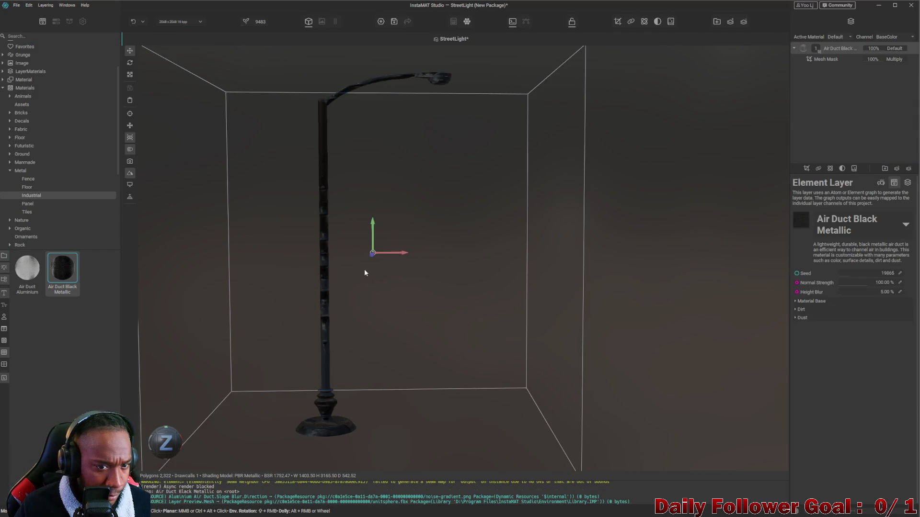
Inspect the black metallic finish by orbiting and rotating the environment lighting
{"action": "left_click_drag", "start_coordinate": [348, 244], "coordinate": [356, 256], "text": "alt"}
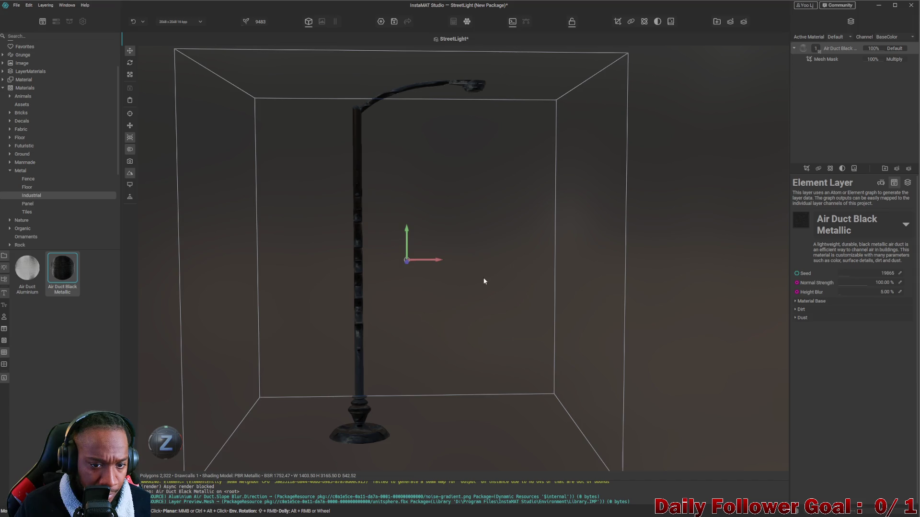
{"action": "right_click_drag", "start_coordinate": [486, 259], "coordinate": [512, 307], "text": "shift"}
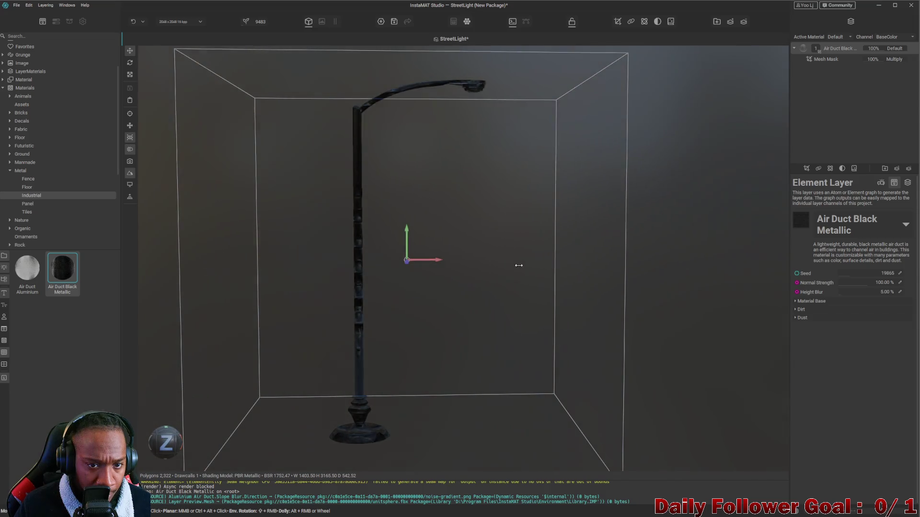
{"action": "mouse_move", "coordinate": [512, 307]}
{"action": "right_mouse_down", "text": "shift"}
{"action": "mouse_move", "coordinate": [500, 199]}
{"action": "mouse_move", "coordinate": [524, 227]}
{"action": "right_mouse_up", "text": "shift"}
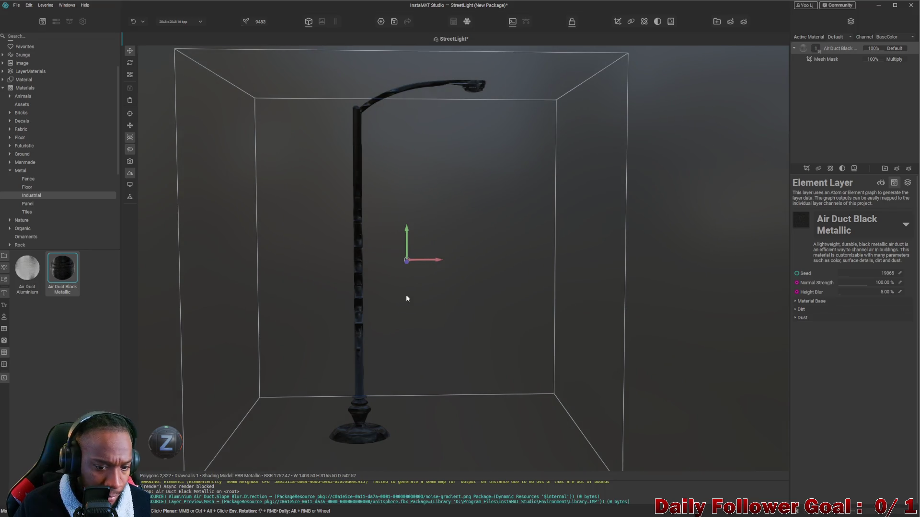
{"action": "left_click", "coordinate": [392, 290]}
{"action": "mouse_move", "coordinate": [372, 292]}
{"action": "left_mouse_down", "text": "alt"}
{"action": "mouse_move", "coordinate": [409, 300]}
{"action": "mouse_move", "coordinate": [398, 220]}
{"action": "mouse_move", "coordinate": [419, 270]}
{"action": "mouse_move", "coordinate": [414, 349]}
{"action": "mouse_move", "coordinate": [439, 150]}
{"action": "mouse_move", "coordinate": [460, 316]}
{"action": "left_mouse_up", "text": "alt"}
{"action": "middle_click_drag", "start_coordinate": [460, 316], "coordinate": [427, 267]}
{"action": "mouse_move", "coordinate": [427, 267]}
{"action": "left_mouse_down", "text": "alt"}
{"action": "mouse_move", "coordinate": [454, 450]}
{"action": "mouse_move", "coordinate": [398, 228]}
{"action": "mouse_move", "coordinate": [436, 311]}
{"action": "mouse_move", "coordinate": [449, 303]}
{"action": "mouse_move", "coordinate": [442, 300]}
{"action": "mouse_move", "coordinate": [466, 308]}
{"action": "mouse_move", "coordinate": [438, 319]}
{"action": "left_mouse_up", "text": "alt"}
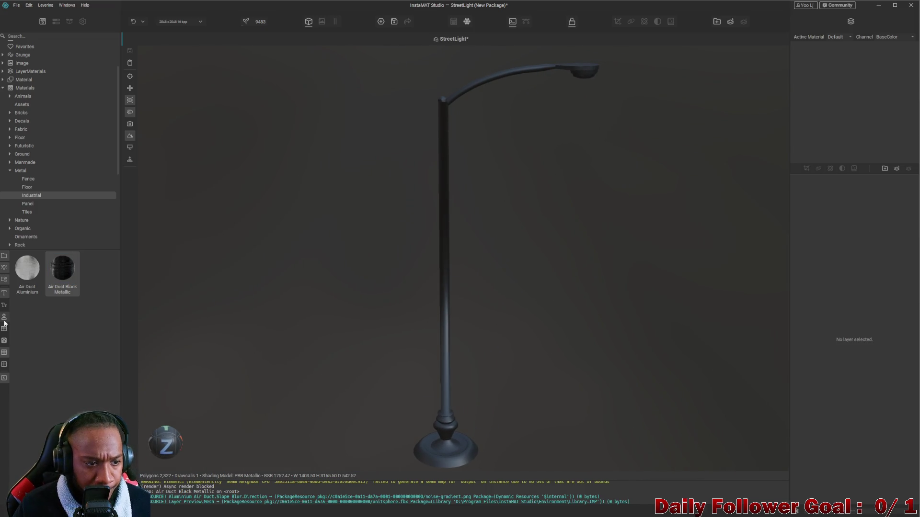
Try Air Duct Aluminium then Metal Panel Rusted on the street light, undoing the aluminium
{"action": "left_click_drag", "start_coordinate": [27, 268], "coordinate": [445, 249]}
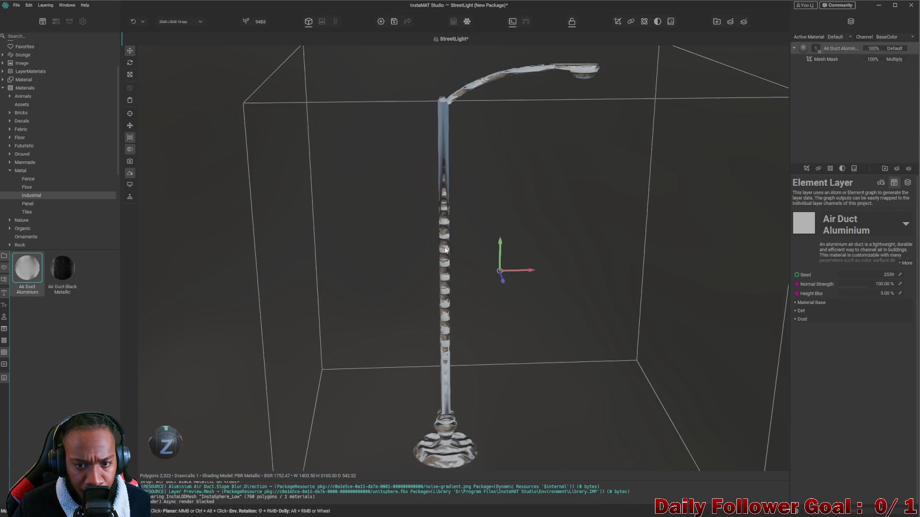
{"action": "mouse_move", "coordinate": [454, 281]}
{"action": "left_mouse_down", "text": "alt"}
{"action": "mouse_move", "coordinate": [456, 253]}
{"action": "mouse_move", "coordinate": [461, 273]}
{"action": "mouse_move", "coordinate": [424, 225]}
{"action": "left_mouse_up", "text": "alt"}
{"action": "scroll", "coordinate": [424, 225], "scroll_direction": "up", "scroll_amount": 1}
{"action": "scroll", "coordinate": [430, 269], "scroll_direction": "up", "scroll_amount": 1}
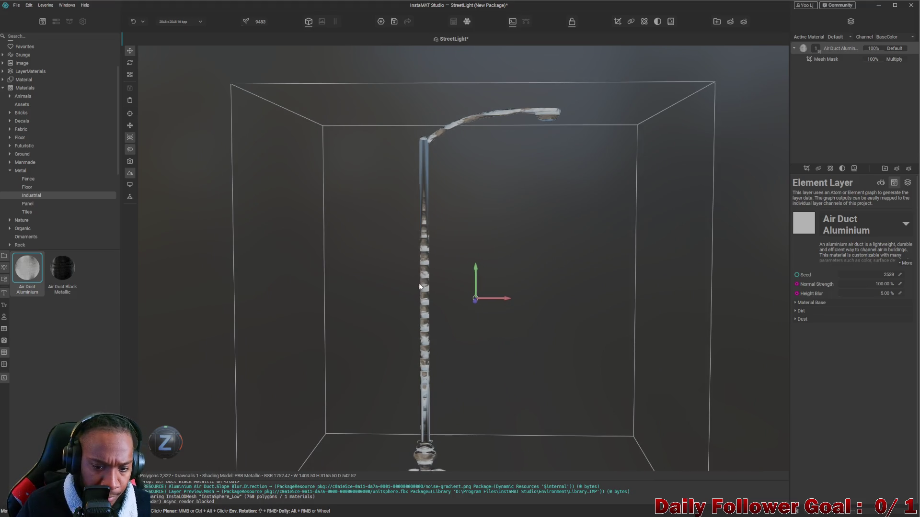
{"action": "scroll", "coordinate": [428, 285], "scroll_direction": "up", "scroll_amount": 1}
{"action": "scroll", "coordinate": [429, 285], "scroll_direction": "down", "scroll_amount": 2}
{"action": "key", "text": "ctrl+z"}
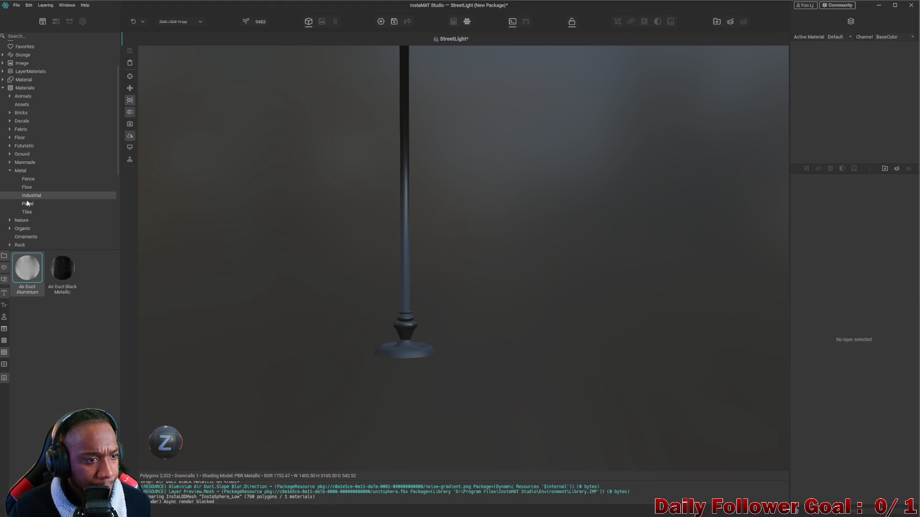
{"action": "left_click", "coordinate": [27, 204]}
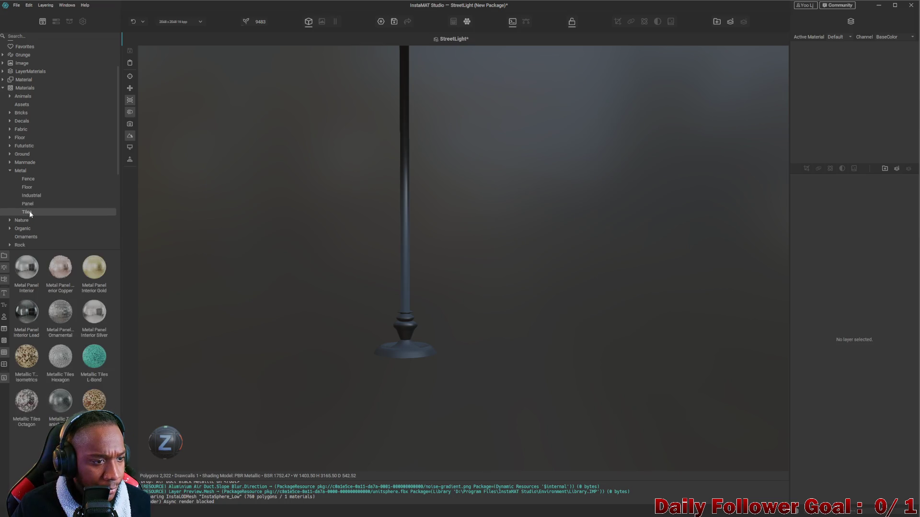
{"action": "mouse_move", "coordinate": [26, 311]}
{"action": "left_mouse_down"}
{"action": "mouse_move", "coordinate": [418, 337]}
{"action": "mouse_move", "coordinate": [408, 292]}
{"action": "left_mouse_up"}
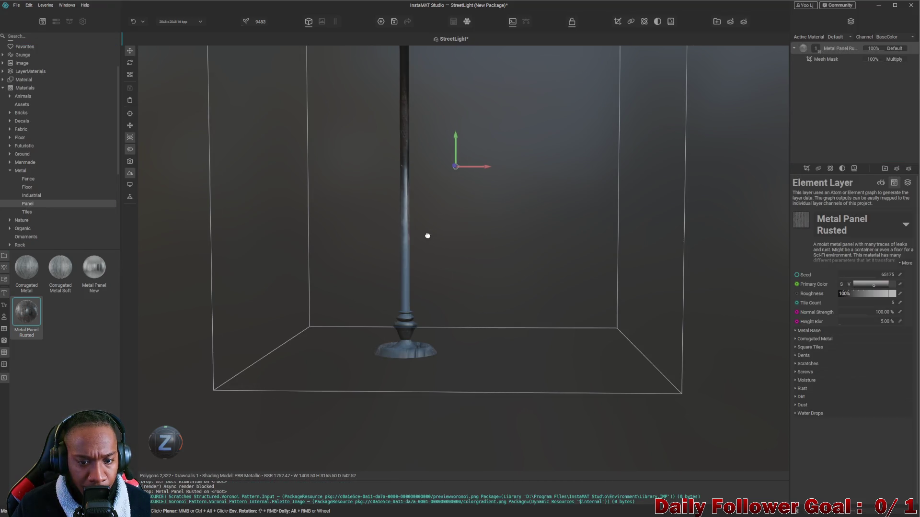
{"action": "left_click_drag", "start_coordinate": [426, 233], "coordinate": [440, 374], "text": "alt"}
{"action": "left_click", "coordinate": [170, 337]}
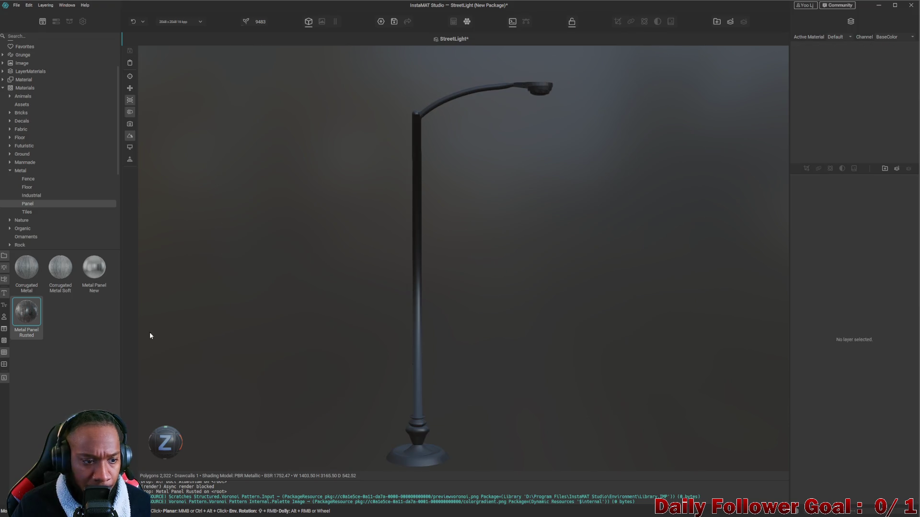
Browse the Tiles, Sci-Fi and Ground categories, then show the Manmade > Metal materials
{"action": "left_click", "coordinate": [29, 212]}
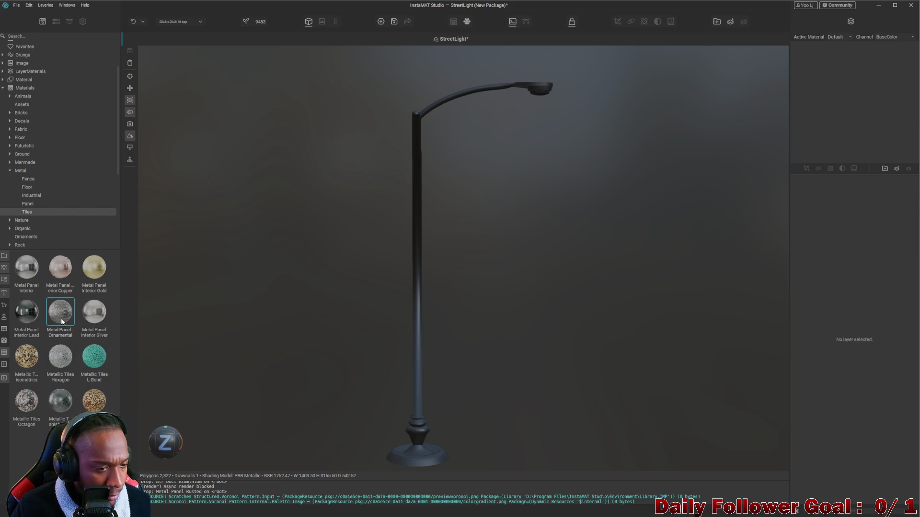
{"action": "scroll", "coordinate": [29, 230], "scroll_direction": "up", "scroll_amount": 1}
{"action": "left_click", "coordinate": [11, 194]}
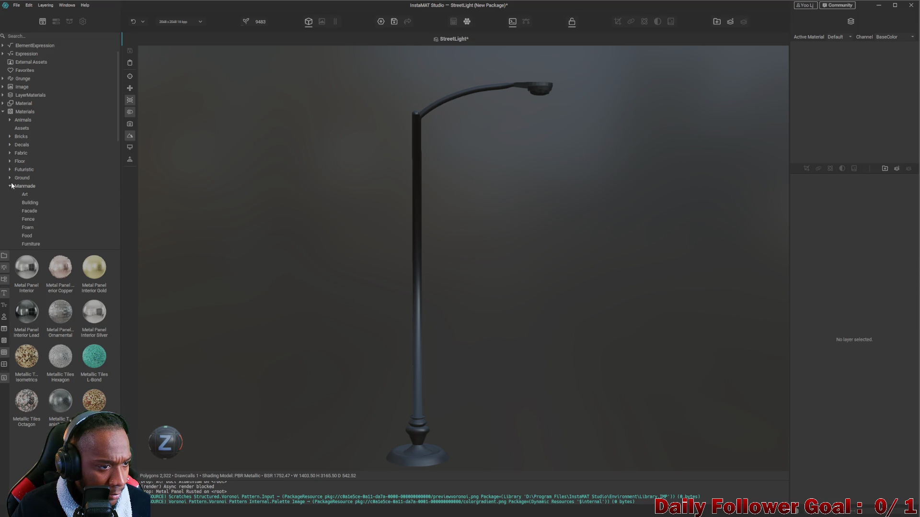
{"action": "scroll", "coordinate": [7, 188], "scroll_direction": "down", "scroll_amount": 1}
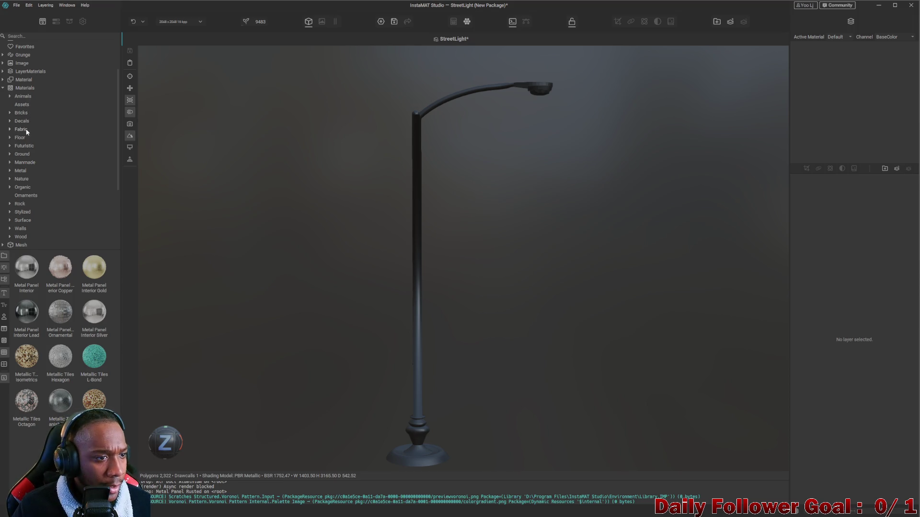
{"action": "left_click", "coordinate": [10, 146]}
{"action": "left_click", "coordinate": [24, 155]}
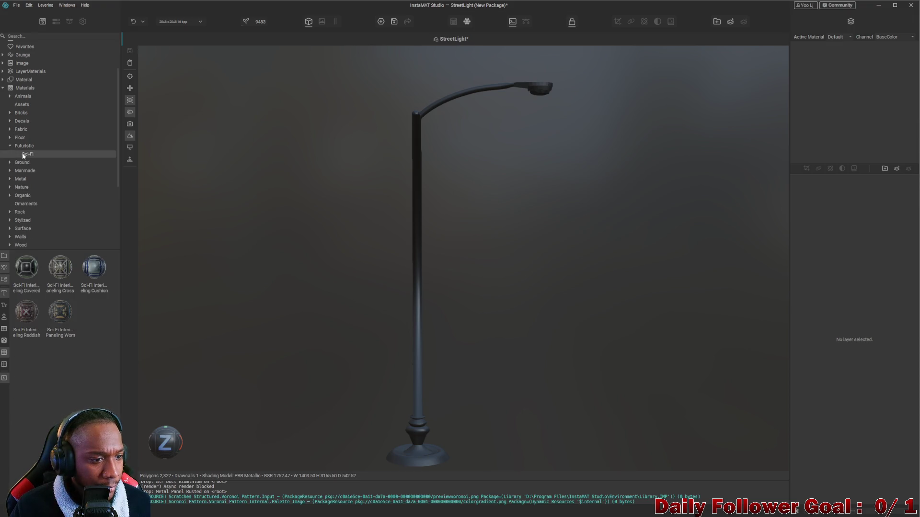
{"action": "left_click", "coordinate": [9, 146]}
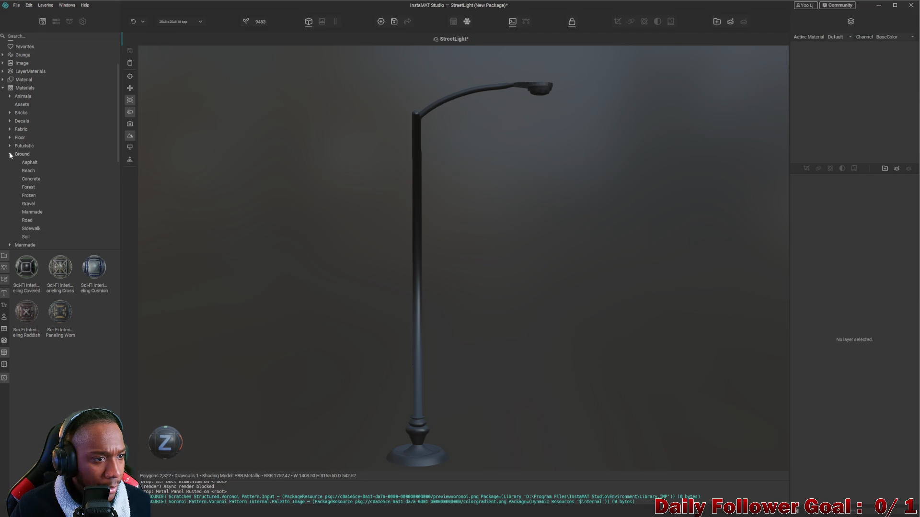
{"action": "left_click", "coordinate": [10, 154]}
{"action": "left_click", "coordinate": [11, 162]}
{"action": "scroll", "coordinate": [15, 164], "scroll_direction": "down", "scroll_amount": 2}
{"action": "scroll", "coordinate": [22, 170], "scroll_direction": "down", "scroll_amount": 1}
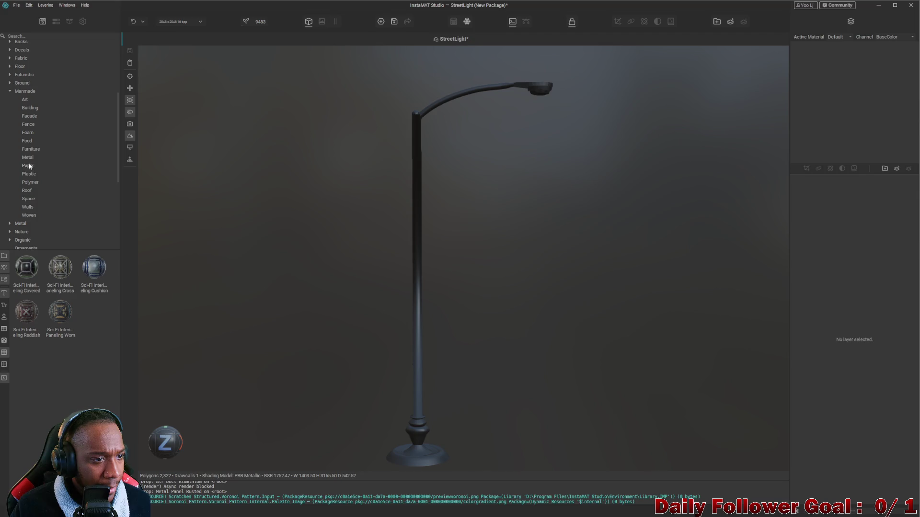
{"action": "left_click", "coordinate": [29, 158]}
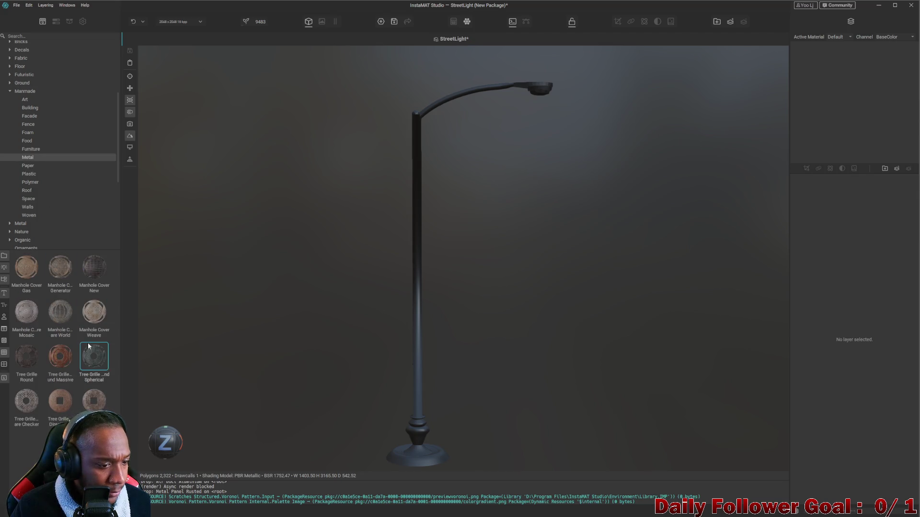
{"action": "left_click_drag", "start_coordinate": [67, 408], "coordinate": [423, 394]}
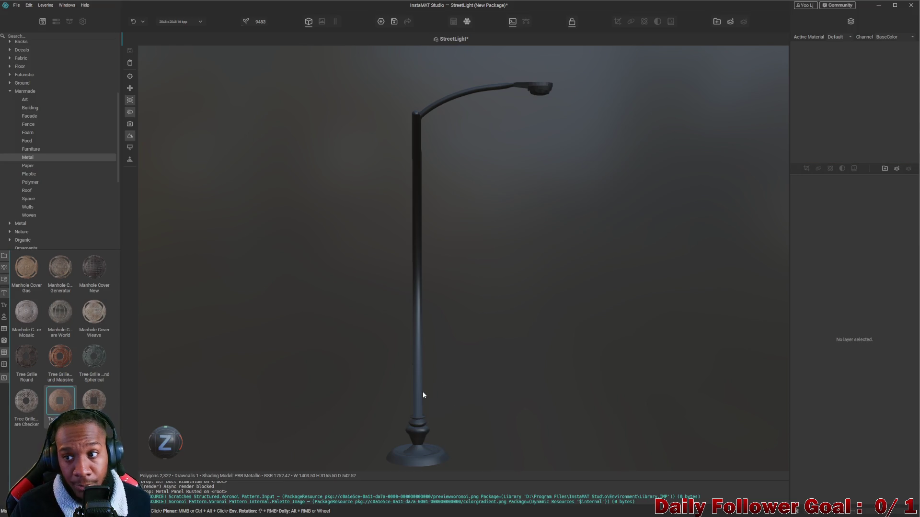
{"action": "left_click_drag", "start_coordinate": [50, 398], "coordinate": [416, 332]}
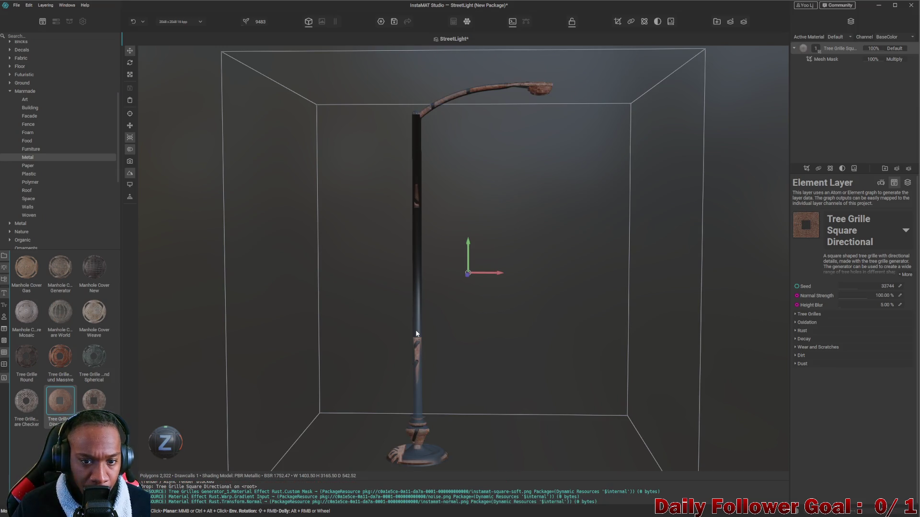
{"action": "mouse_move", "coordinate": [417, 326]}
{"action": "left_mouse_down"}
{"action": "mouse_move", "coordinate": [404, 335]}
{"action": "mouse_move", "coordinate": [411, 327]}
{"action": "left_mouse_up"}
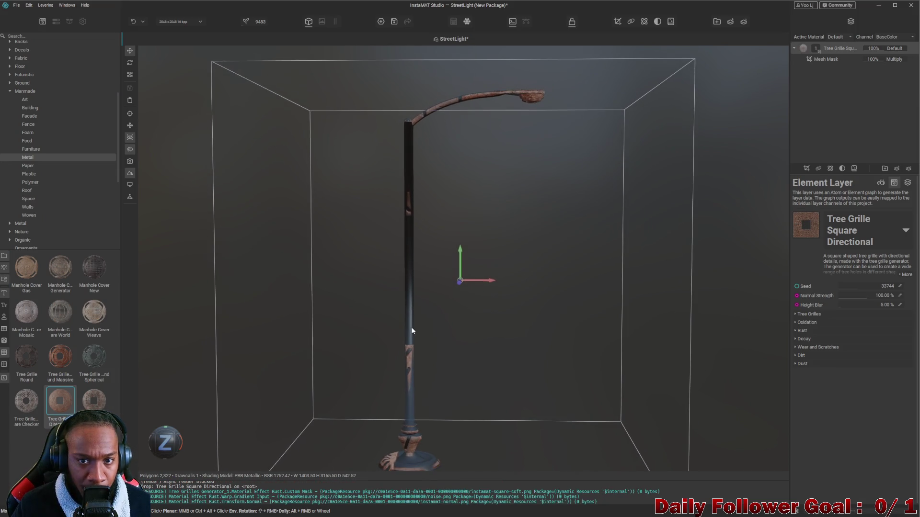
{"action": "key", "text": "ctrl+z"}
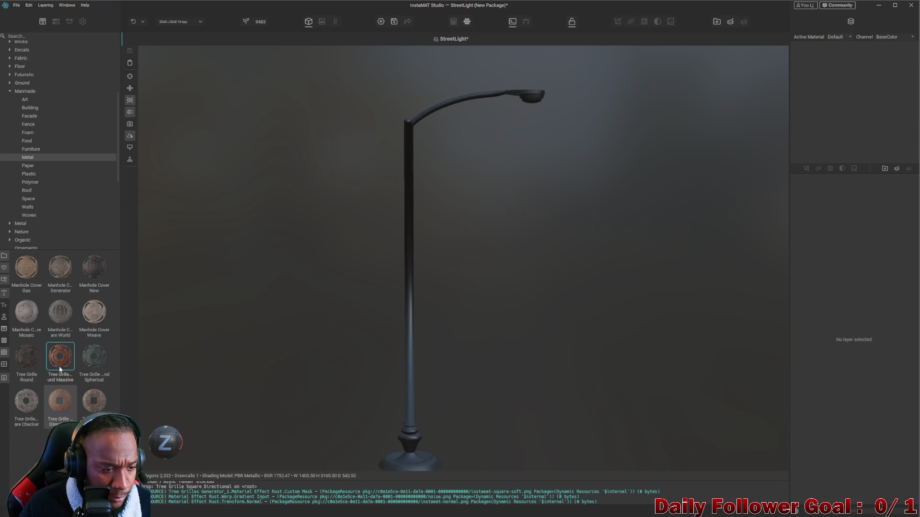
Browse Paper and Plastic, then apply Teflon Old from the Polymer materials to the street light
{"action": "left_click", "coordinate": [25, 166]}
{"action": "left_click", "coordinate": [25, 175]}
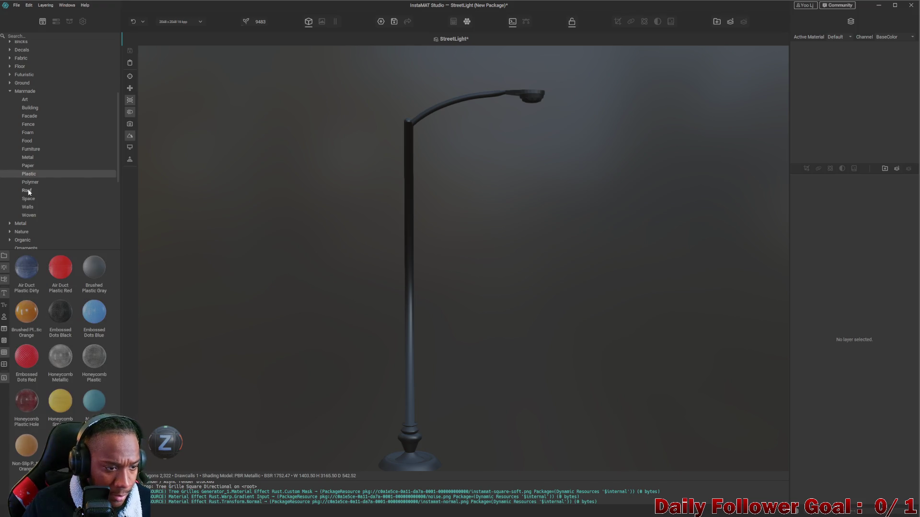
{"action": "left_click", "coordinate": [30, 183]}
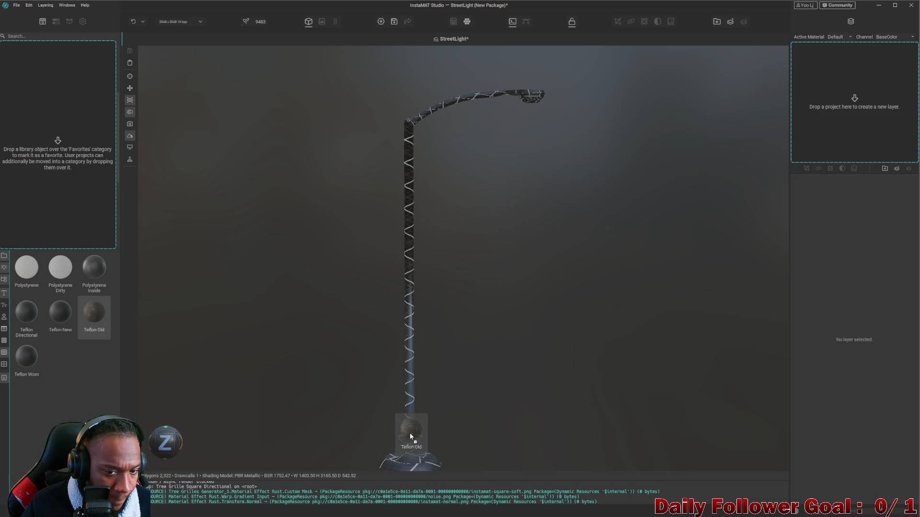
{"action": "left_click_drag", "start_coordinate": [92, 329], "coordinate": [405, 441]}
Inspect the Teflon finish around the pole and base, then switch back to Blender
{"action": "mouse_move", "coordinate": [427, 302]}
{"action": "left_mouse_down", "text": "alt"}
{"action": "mouse_move", "coordinate": [644, 310]}
{"action": "mouse_move", "coordinate": [558, 366]}
{"action": "mouse_move", "coordinate": [482, 294]}
{"action": "mouse_move", "coordinate": [446, 282]}
{"action": "left_mouse_up", "text": "alt"}
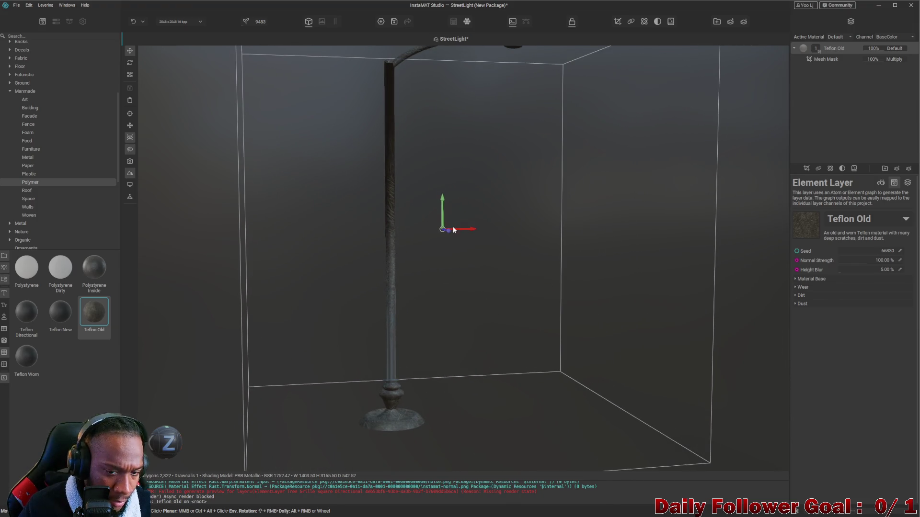
{"action": "mouse_move", "coordinate": [447, 227]}
{"action": "left_mouse_down", "text": "alt"}
{"action": "mouse_move", "coordinate": [460, 309]}
{"action": "mouse_move", "coordinate": [451, 418]}
{"action": "mouse_move", "coordinate": [441, 242]}
{"action": "mouse_move", "coordinate": [444, 251]}
{"action": "left_mouse_up", "text": "alt"}
{"action": "middle_click_drag", "start_coordinate": [467, 281], "coordinate": [490, 277]}
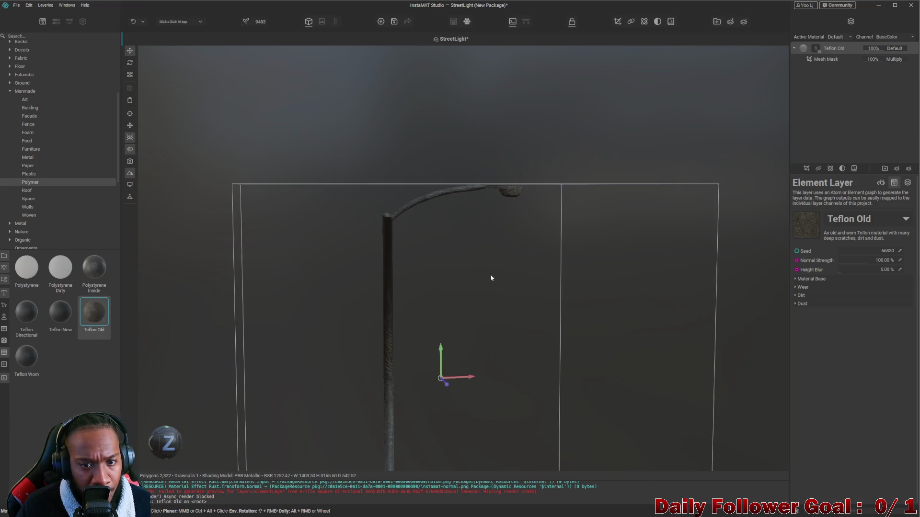
{"action": "scroll", "coordinate": [523, 250], "scroll_direction": "up", "scroll_amount": 3}
{"action": "mouse_move", "coordinate": [522, 249]}
{"action": "left_mouse_down", "text": "alt"}
{"action": "mouse_move", "coordinate": [716, 203]}
{"action": "mouse_move", "coordinate": [477, 58]}
{"action": "mouse_move", "coordinate": [553, 35]}
{"action": "left_mouse_up", "text": "alt"}
{"action": "scroll", "coordinate": [530, 223], "scroll_direction": "up", "scroll_amount": 3}
{"action": "mouse_move", "coordinate": [531, 223]}
{"action": "left_mouse_down", "text": "alt"}
{"action": "mouse_move", "coordinate": [481, 252]}
{"action": "mouse_move", "coordinate": [538, 225]}
{"action": "mouse_move", "coordinate": [486, 205]}
{"action": "left_mouse_up", "text": "alt"}
{"action": "scroll", "coordinate": [486, 174], "scroll_direction": "up", "scroll_amount": 3}
{"action": "mouse_move", "coordinate": [487, 174]}
{"action": "left_mouse_down", "text": "alt"}
{"action": "mouse_move", "coordinate": [491, 232]}
{"action": "mouse_move", "coordinate": [484, 212]}
{"action": "mouse_move", "coordinate": [589, 220]}
{"action": "mouse_move", "coordinate": [440, 236]}
{"action": "mouse_move", "coordinate": [453, 243]}
{"action": "mouse_move", "coordinate": [288, 236]}
{"action": "mouse_move", "coordinate": [399, 244]}
{"action": "mouse_move", "coordinate": [370, 293]}
{"action": "mouse_move", "coordinate": [461, 271]}
{"action": "mouse_move", "coordinate": [402, 306]}
{"action": "mouse_move", "coordinate": [485, 272]}
{"action": "mouse_move", "coordinate": [448, 211]}
{"action": "mouse_move", "coordinate": [521, 247]}
{"action": "left_mouse_up", "text": "alt"}
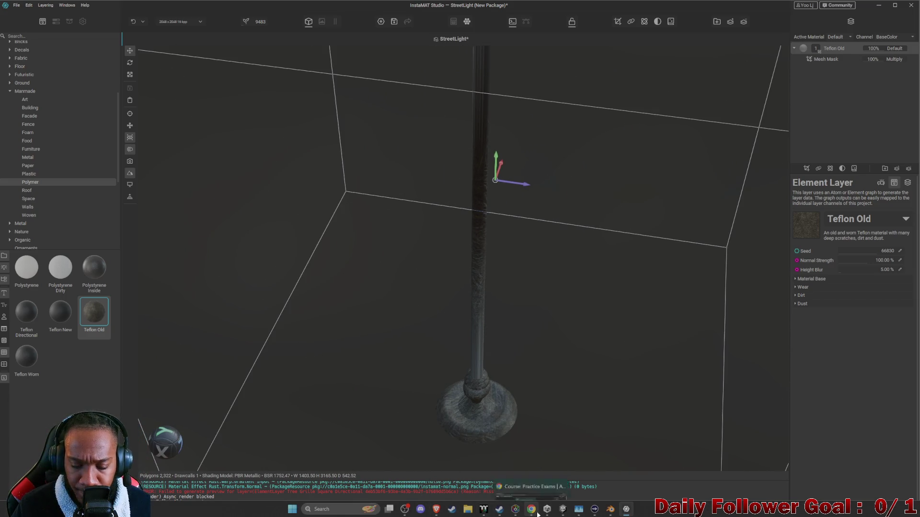
{"action": "mouse_move", "coordinate": [562, 510]}
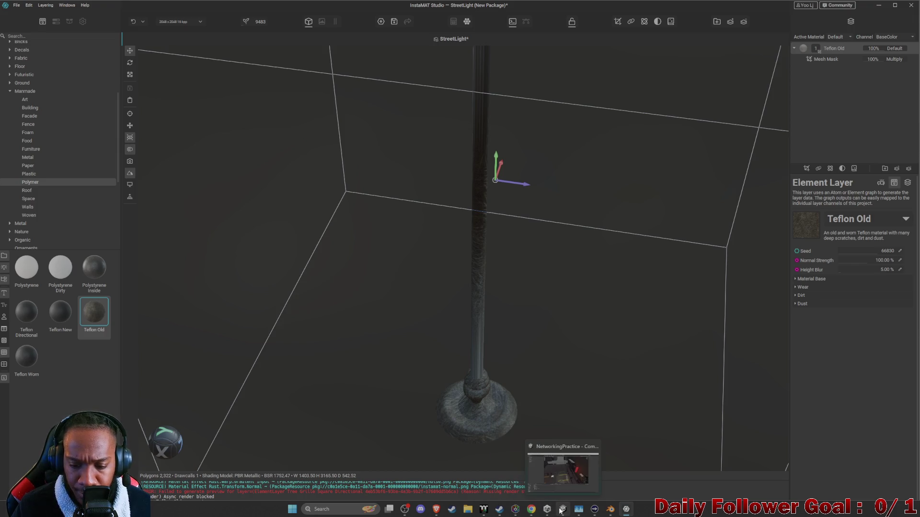
{"action": "left_click", "coordinate": [608, 510]}
In the UV Editing workspace, select and inspect small UV faces and the pole's long strip
{"action": "middle_click_drag", "start_coordinate": [362, 242], "coordinate": [267, 119]}
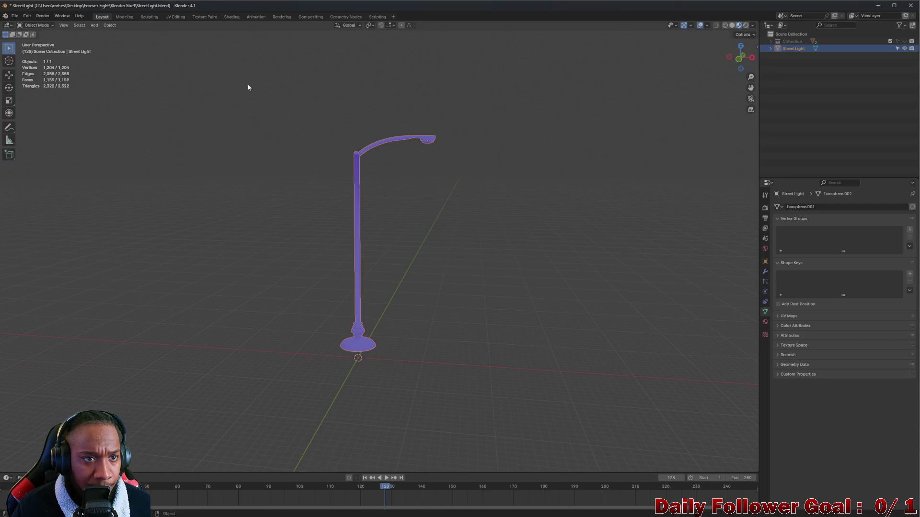
{"action": "left_click", "coordinate": [185, 15]}
{"action": "scroll", "coordinate": [343, 351], "scroll_direction": "up", "scroll_amount": 4}
{"action": "scroll", "coordinate": [200, 228], "scroll_direction": "down", "scroll_amount": 4}
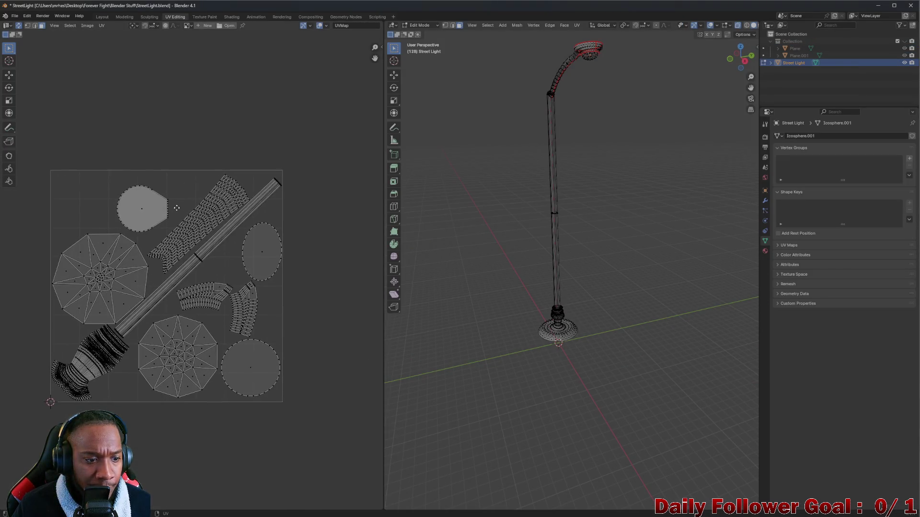
{"action": "left_click", "coordinate": [72, 29]}
{"action": "left_click", "coordinate": [86, 133]}
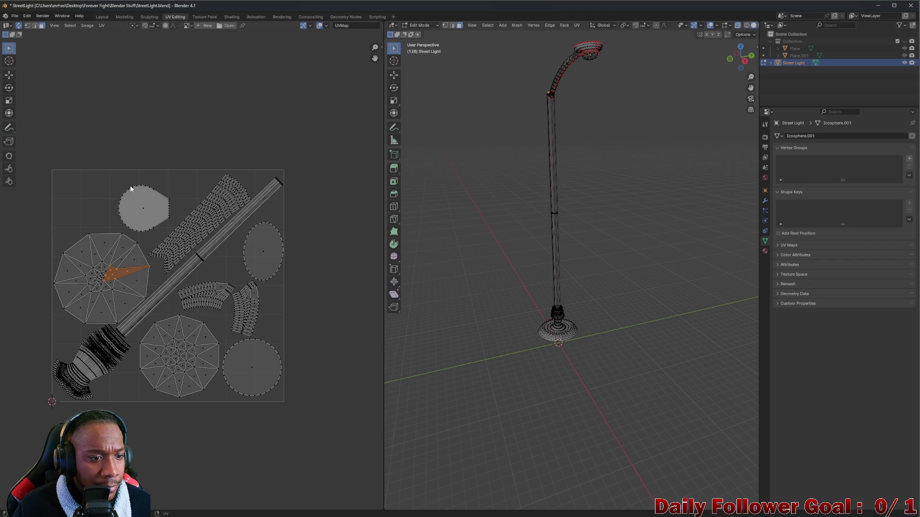
{"action": "scroll", "coordinate": [126, 281], "scroll_direction": "up", "scroll_amount": 4}
{"action": "scroll", "coordinate": [95, 254], "scroll_direction": "up", "scroll_amount": 2}
{"action": "scroll", "coordinate": [127, 249], "scroll_direction": "down", "scroll_amount": 2}
{"action": "scroll", "coordinate": [199, 191], "scroll_direction": "down", "scroll_amount": 3}
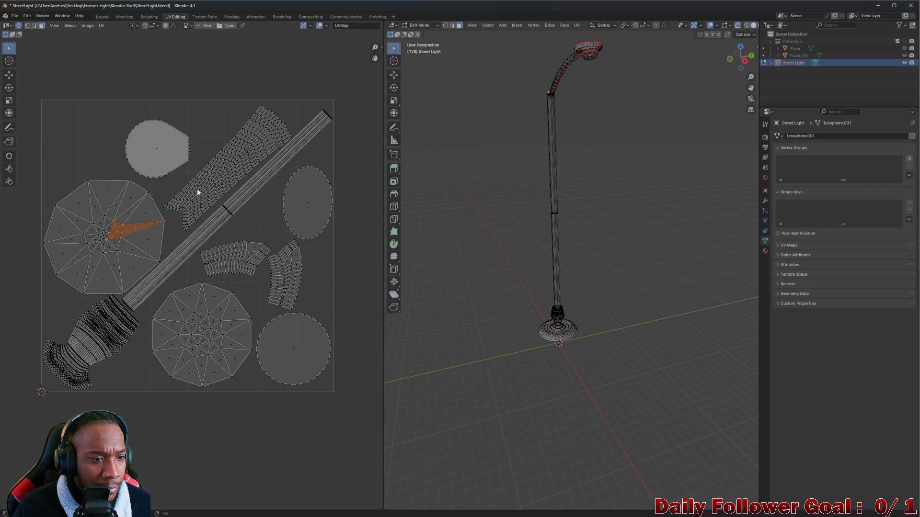
{"action": "scroll", "coordinate": [199, 190], "scroll_direction": "down", "scroll_amount": 1}
{"action": "scroll", "coordinate": [283, 167], "scroll_direction": "up", "scroll_amount": 1}
{"action": "scroll", "coordinate": [301, 163], "scroll_direction": "up", "scroll_amount": 5}
{"action": "scroll", "coordinate": [191, 238], "scroll_direction": "down", "scroll_amount": 2}
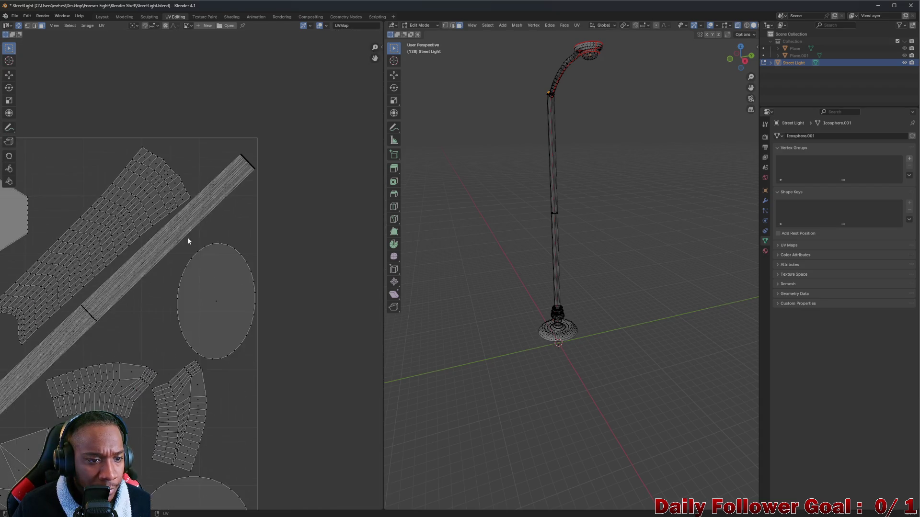
{"action": "left_click", "coordinate": [241, 206]}
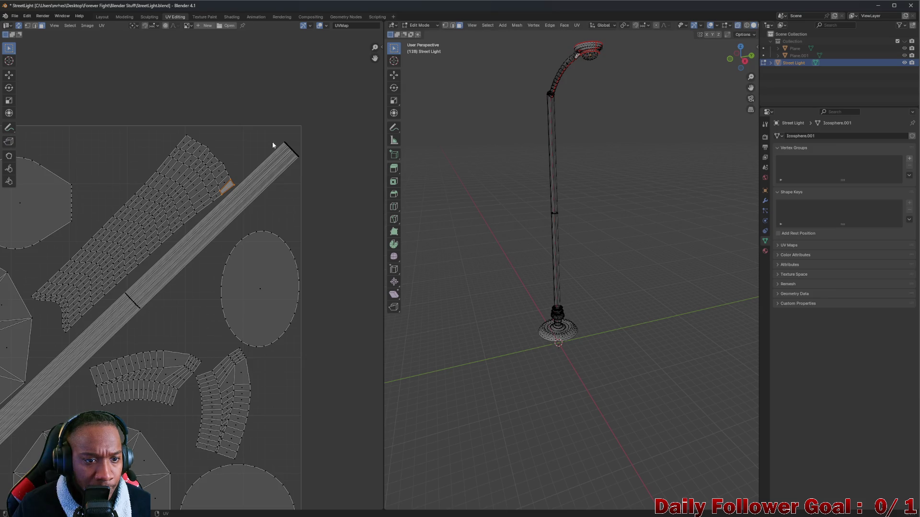
{"action": "scroll", "coordinate": [286, 176], "scroll_direction": "down", "scroll_amount": 1}
{"action": "scroll", "coordinate": [200, 246], "scroll_direction": "up", "scroll_amount": 1}
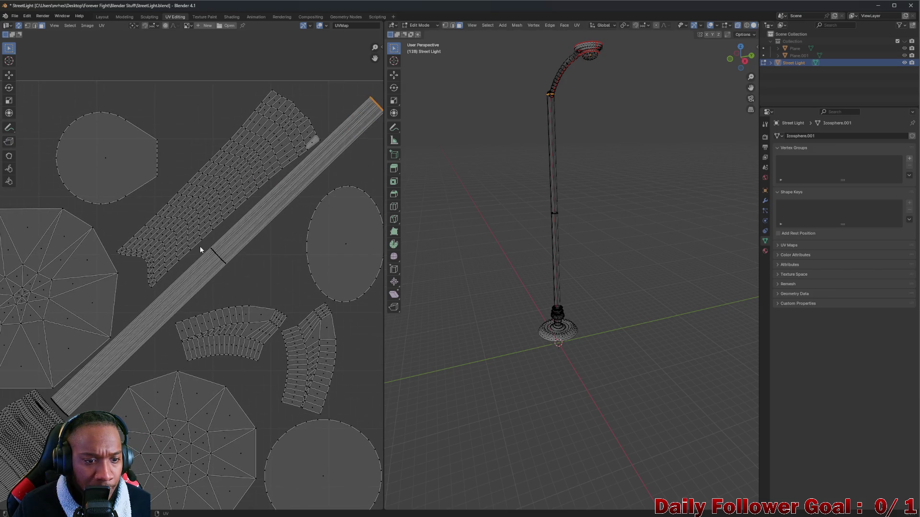
{"action": "left_click_drag", "start_coordinate": [205, 245], "coordinate": [222, 262]}
{"action": "mouse_move", "coordinate": [503, 231]}
{"action": "middle_mouse_down"}
{"action": "mouse_move", "coordinate": [556, 204]}
{"action": "mouse_move", "coordinate": [481, 212]}
{"action": "middle_mouse_up"}
{"action": "scroll", "coordinate": [267, 303], "scroll_direction": "up", "scroll_amount": 5}
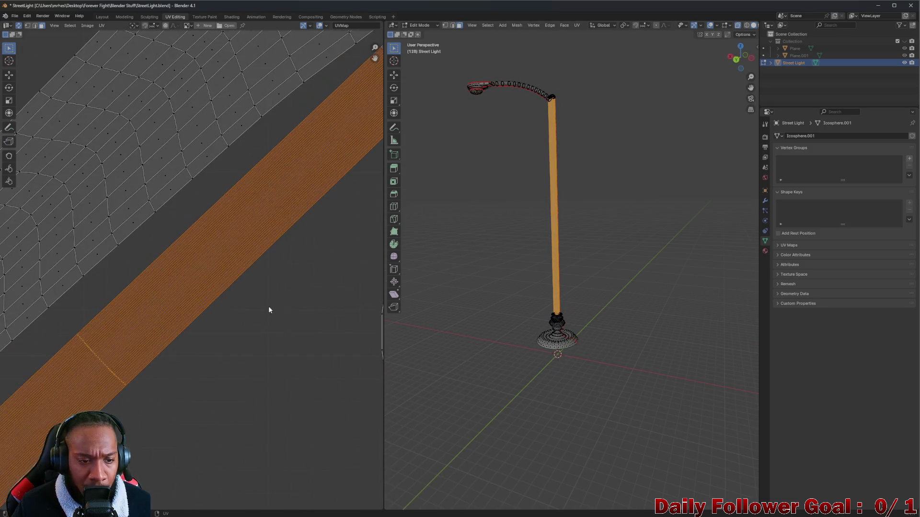
{"action": "left_click", "coordinate": [255, 311]}
{"action": "scroll", "coordinate": [248, 309], "scroll_direction": "down", "scroll_amount": 3}
{"action": "scroll", "coordinate": [247, 309], "scroll_direction": "down", "scroll_amount": 1}
View the lamp head, return to InstaMAT Studio and undo the Teflon Old layer
{"action": "middle_click_drag", "start_coordinate": [542, 212], "coordinate": [494, 209]}
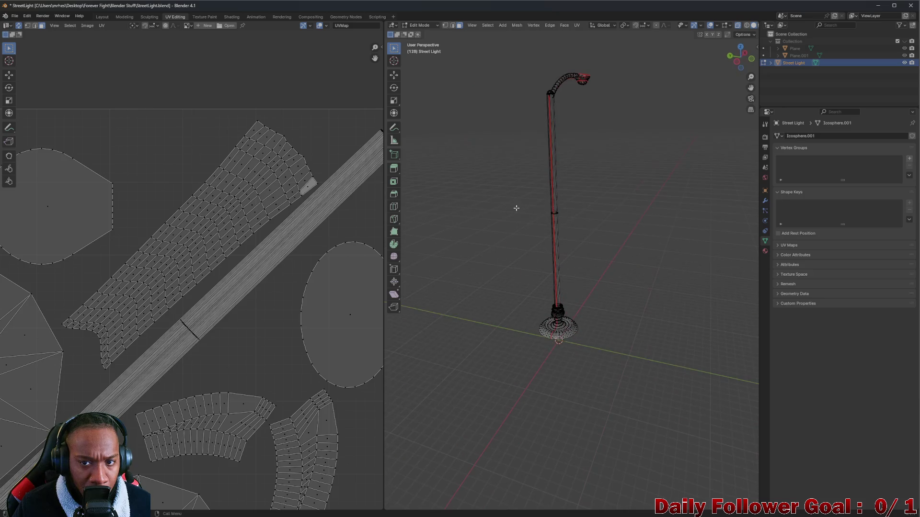
{"action": "middle_click_drag", "start_coordinate": [638, 208], "coordinate": [582, 206]}
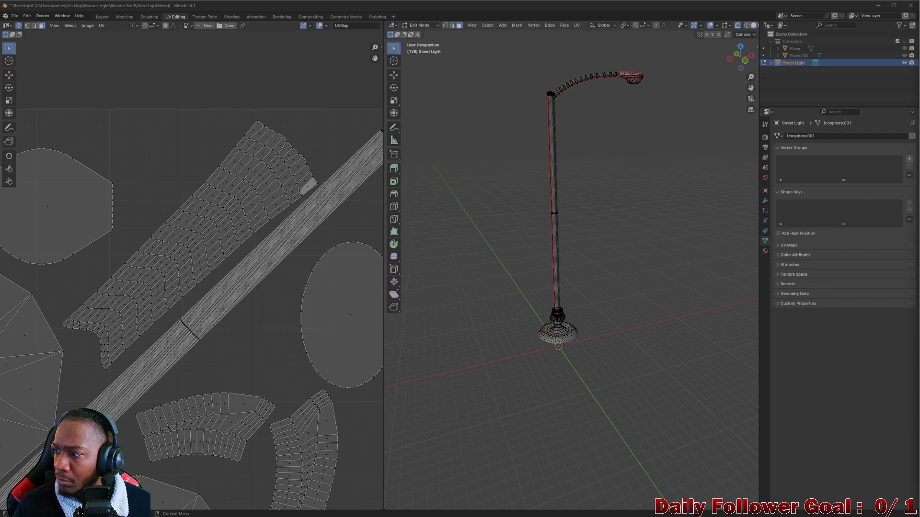
{"action": "scroll", "coordinate": [65, 346], "scroll_direction": "down", "scroll_amount": 3}
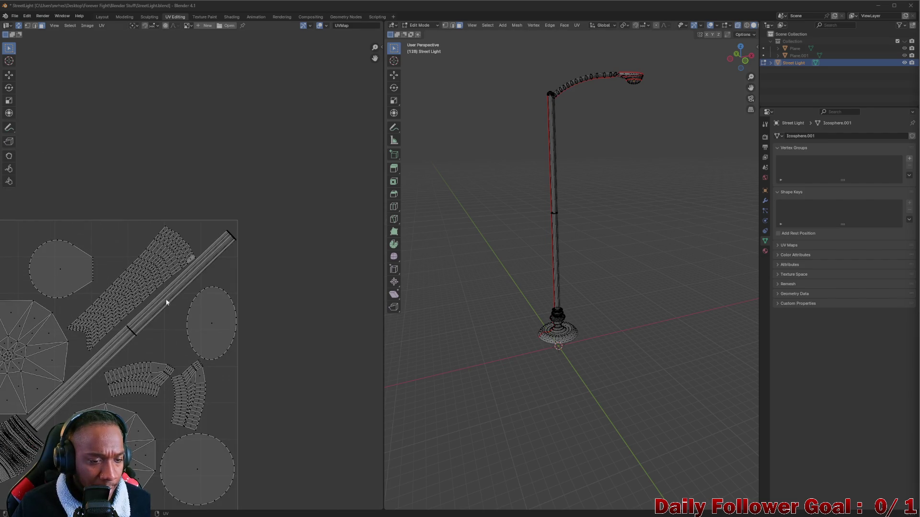
{"action": "scroll", "coordinate": [187, 288], "scroll_direction": "up", "scroll_amount": 2}
{"action": "scroll", "coordinate": [219, 248], "scroll_direction": "up", "scroll_amount": 4}
{"action": "scroll", "coordinate": [254, 180], "scroll_direction": "up", "scroll_amount": 5}
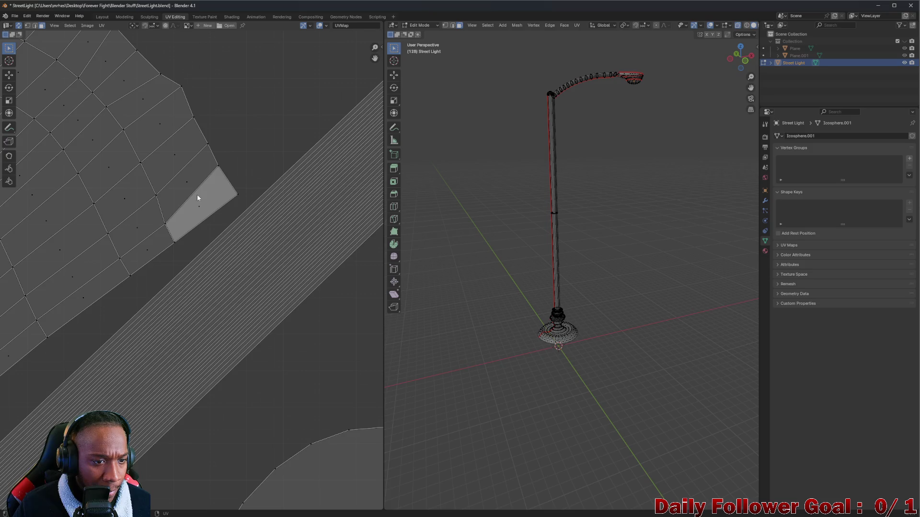
{"action": "scroll", "coordinate": [216, 198], "scroll_direction": "down", "scroll_amount": 2}
{"action": "scroll", "coordinate": [223, 204], "scroll_direction": "down", "scroll_amount": 3}
{"action": "scroll", "coordinate": [229, 236], "scroll_direction": "down", "scroll_amount": 3}
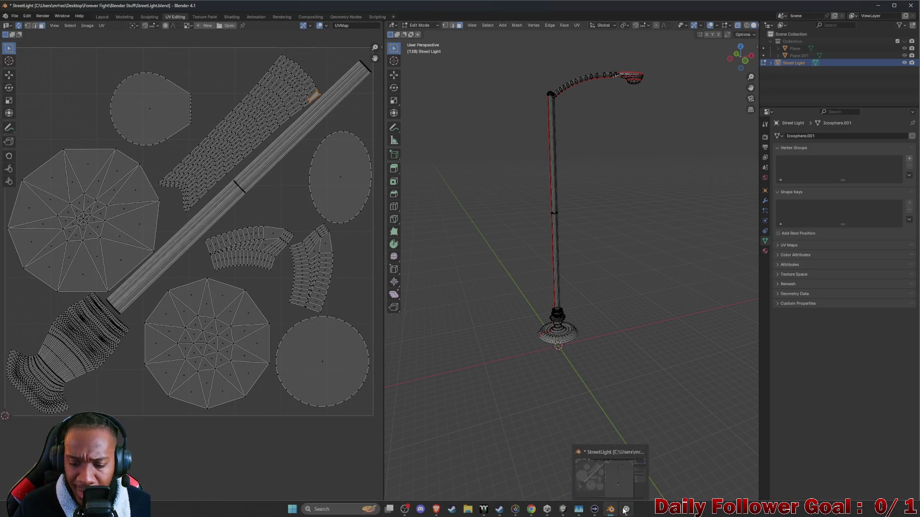
{"action": "left_click", "coordinate": [624, 510]}
{"action": "mouse_move", "coordinate": [400, 292]}
{"action": "left_mouse_down", "text": "alt"}
{"action": "mouse_move", "coordinate": [415, 252]}
{"action": "mouse_move", "coordinate": [493, 271]}
{"action": "mouse_move", "coordinate": [524, 304]}
{"action": "mouse_move", "coordinate": [466, 292]}
{"action": "mouse_move", "coordinate": [474, 256]}
{"action": "mouse_move", "coordinate": [194, 170]}
{"action": "mouse_move", "coordinate": [460, 254]}
{"action": "mouse_move", "coordinate": [417, 264]}
{"action": "mouse_move", "coordinate": [464, 266]}
{"action": "mouse_move", "coordinate": [530, 288]}
{"action": "mouse_move", "coordinate": [382, 266]}
{"action": "mouse_move", "coordinate": [393, 302]}
{"action": "mouse_move", "coordinate": [376, 333]}
{"action": "mouse_move", "coordinate": [414, 235]}
{"action": "left_mouse_up", "text": "alt"}
{"action": "key", "text": "ctrl+z"}
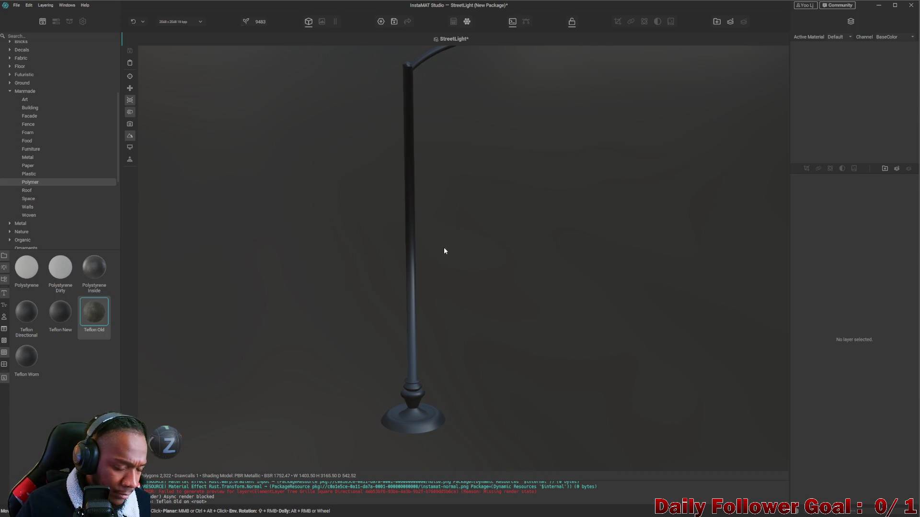
Orbit around the now-untextured street light, rotate the environment light and bring the curved arm into view
{"action": "left_click_drag", "start_coordinate": [415, 235], "coordinate": [431, 238], "text": "alt"}
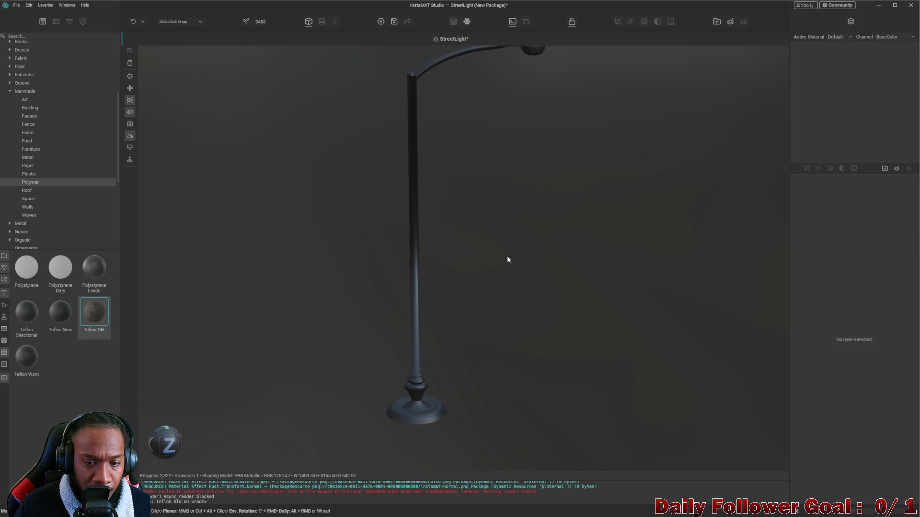
{"action": "key", "text": "f"}
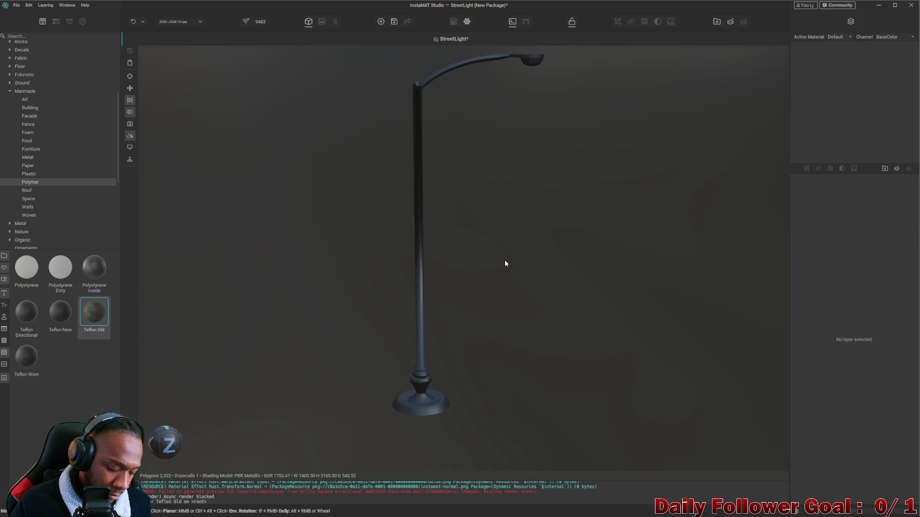
{"action": "mouse_move", "coordinate": [520, 251]}
{"action": "right_mouse_down", "text": "shift"}
{"action": "mouse_move", "coordinate": [530, 264]}
{"action": "mouse_move", "coordinate": [490, 347]}
{"action": "right_mouse_up", "text": "shift"}
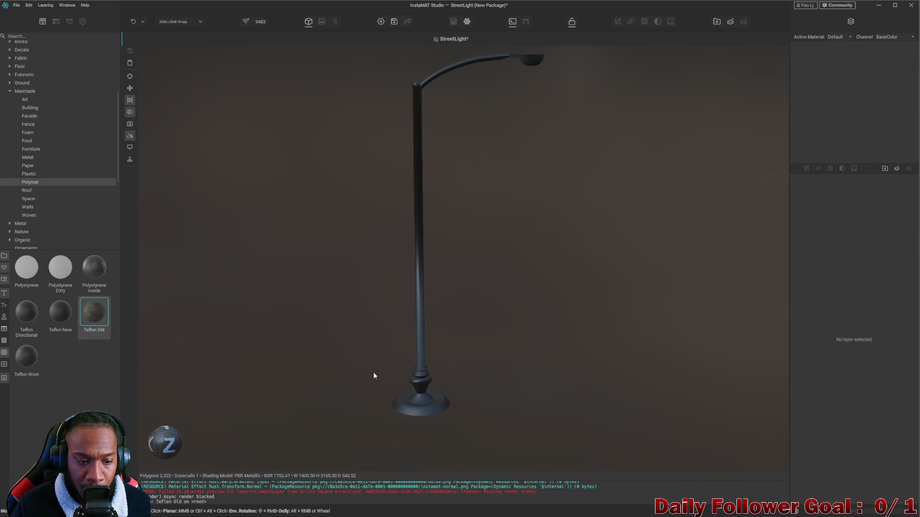
{"action": "left_click_drag", "start_coordinate": [167, 446], "coordinate": [174, 441]}
{"action": "left_click_drag", "start_coordinate": [426, 319], "coordinate": [370, 309]}
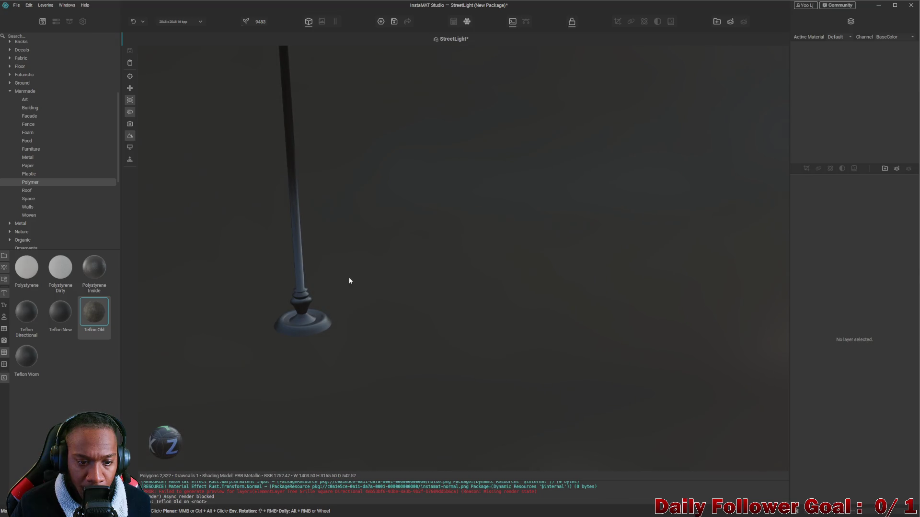
{"action": "mouse_move", "coordinate": [365, 284]}
{"action": "left_mouse_down"}
{"action": "mouse_move", "coordinate": [438, 318]}
{"action": "mouse_move", "coordinate": [501, 370]}
{"action": "mouse_move", "coordinate": [479, 333]}
{"action": "mouse_move", "coordinate": [508, 314]}
{"action": "mouse_move", "coordinate": [496, 362]}
{"action": "mouse_move", "coordinate": [445, 322]}
{"action": "left_mouse_up"}
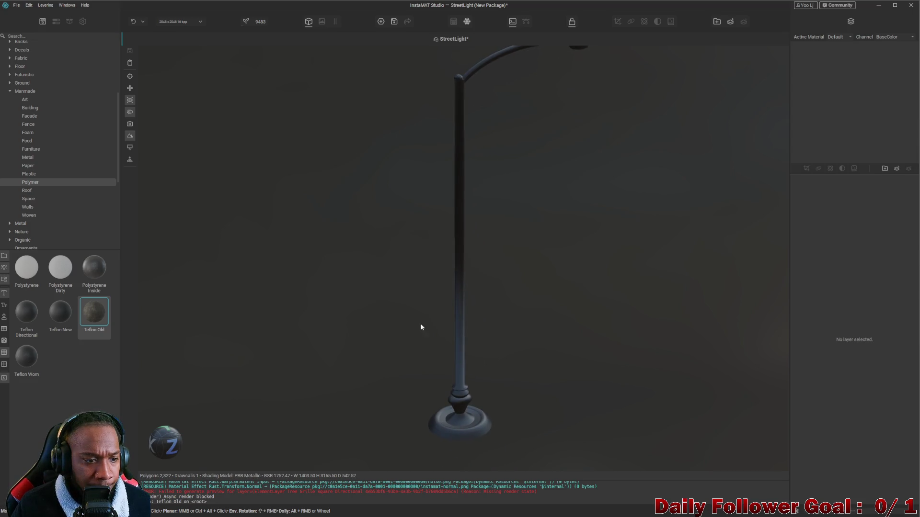
{"action": "left_click_drag", "start_coordinate": [29, 358], "coordinate": [464, 392]}
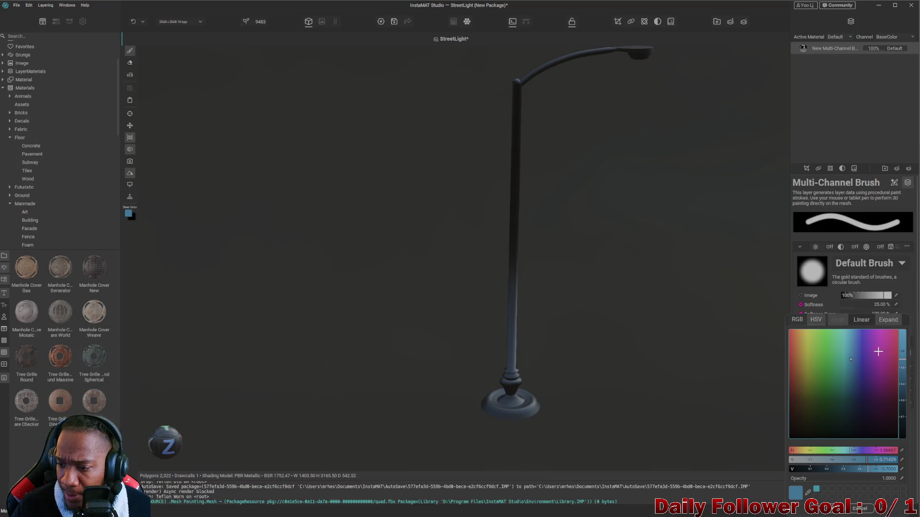
Give the brush layer a dark green colour and switch its Roughness channel off
{"action": "left_click_drag", "start_coordinate": [849, 362], "coordinate": [832, 329]}
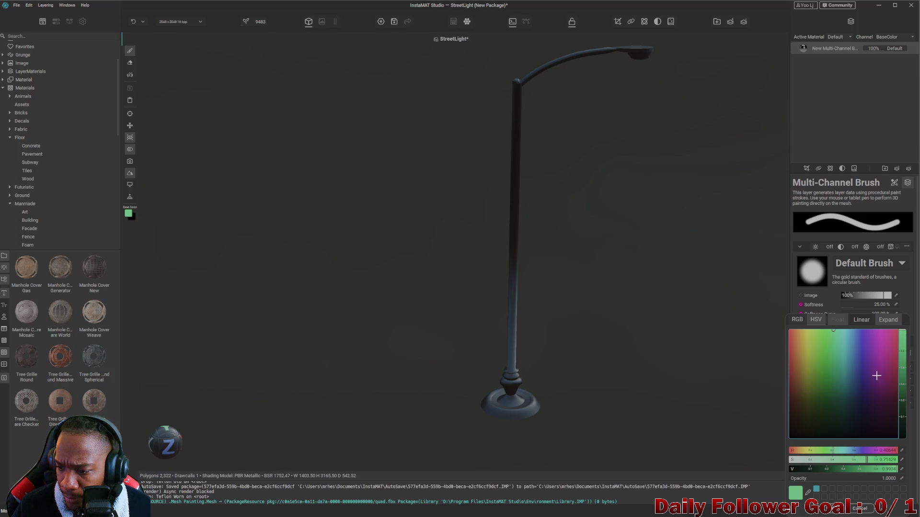
{"action": "left_click_drag", "start_coordinate": [899, 387], "coordinate": [901, 399]}
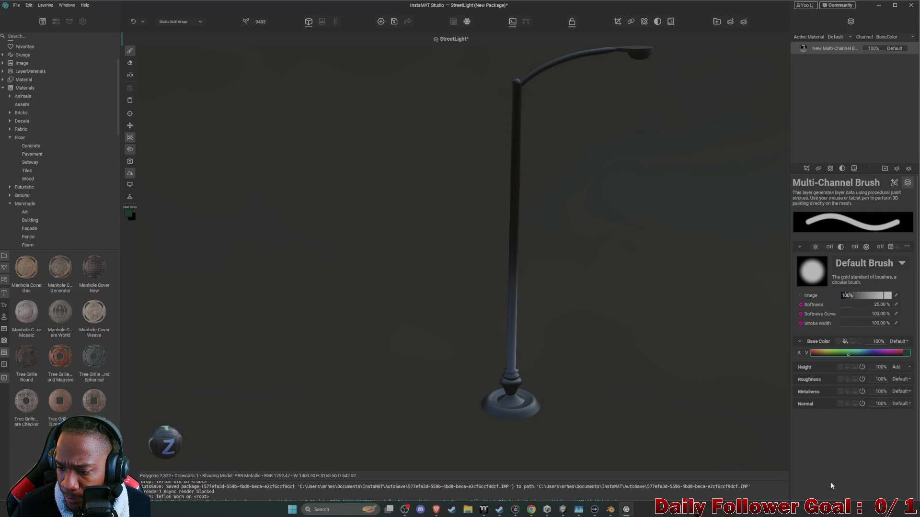
{"action": "left_click", "coordinate": [862, 379]}
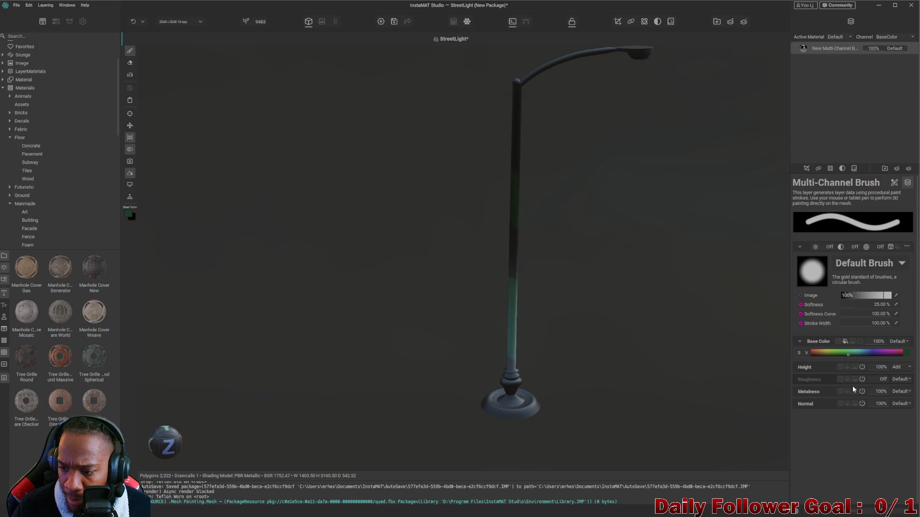
Try Roughness at 18%, switch it off again, and brush green up the pillar and over the base
{"action": "left_click_drag", "start_coordinate": [868, 380], "coordinate": [872, 380]}
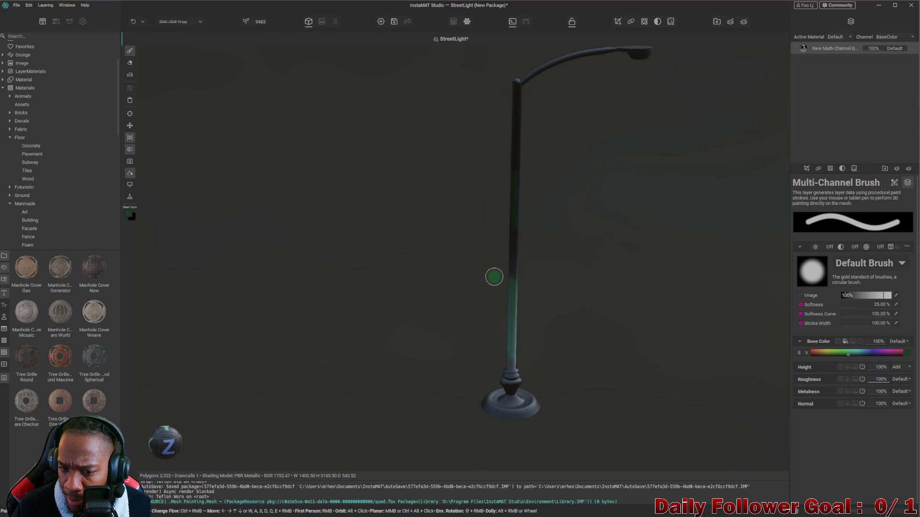
{"action": "scroll", "coordinate": [510, 333], "scroll_direction": "up", "scroll_amount": 2}
{"action": "scroll", "coordinate": [534, 335], "scroll_direction": "up", "scroll_amount": 2}
{"action": "scroll", "coordinate": [534, 323], "scroll_direction": "up", "scroll_amount": 3}
{"action": "scroll", "coordinate": [532, 309], "scroll_direction": "up", "scroll_amount": 2}
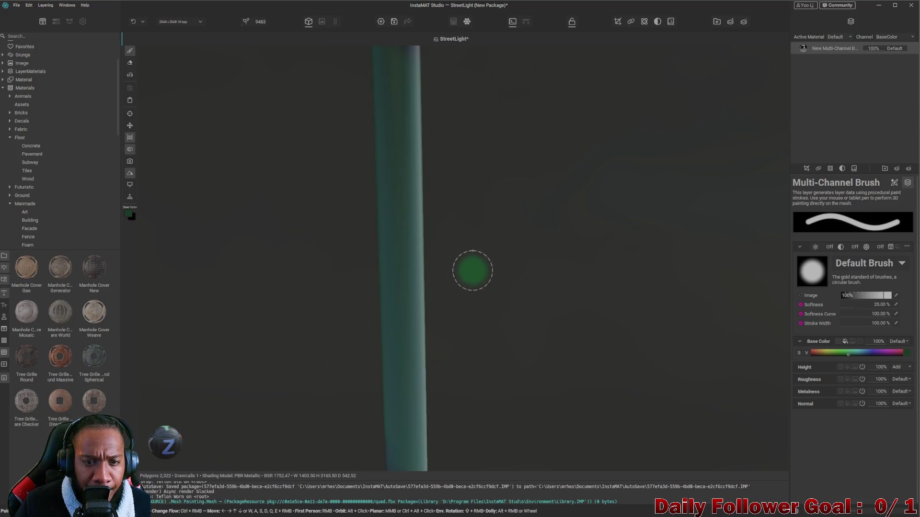
{"action": "left_click_drag", "start_coordinate": [472, 271], "coordinate": [482, 323], "text": "alt"}
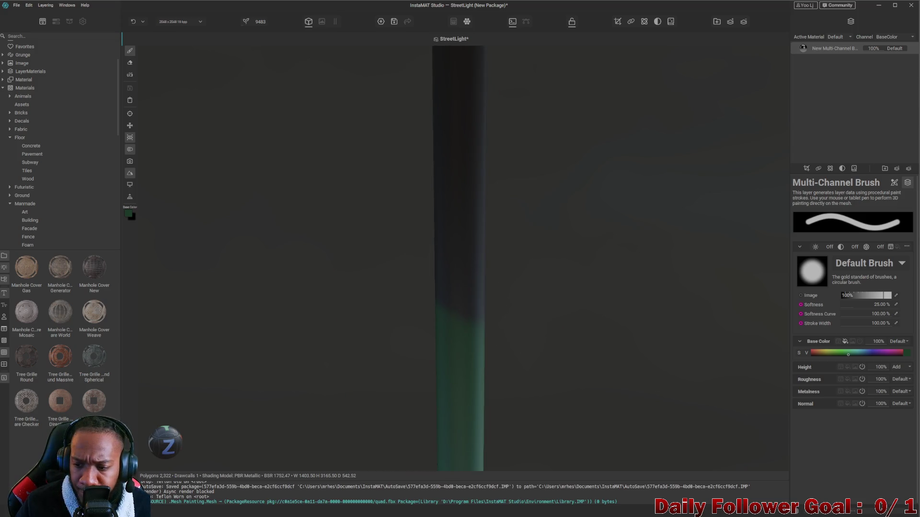
{"action": "left_click", "coordinate": [863, 380]}
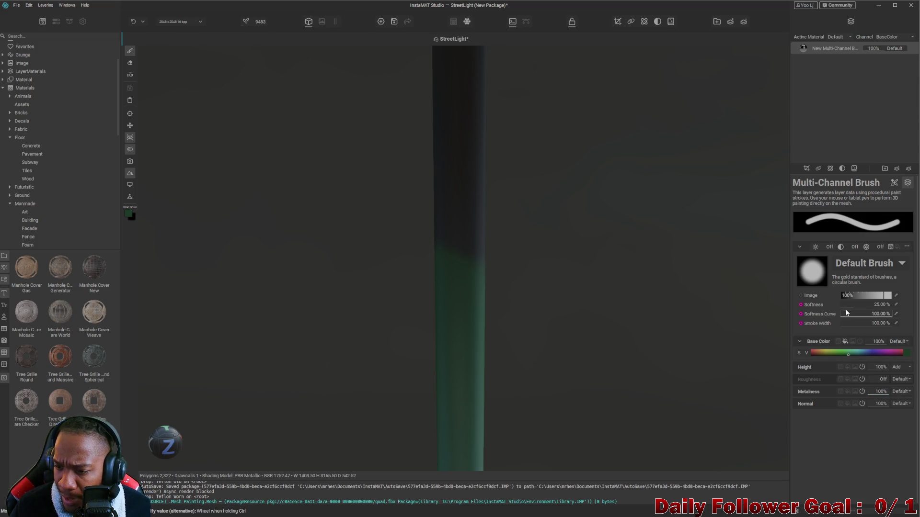
{"action": "left_click_drag", "start_coordinate": [475, 237], "coordinate": [452, 86]}
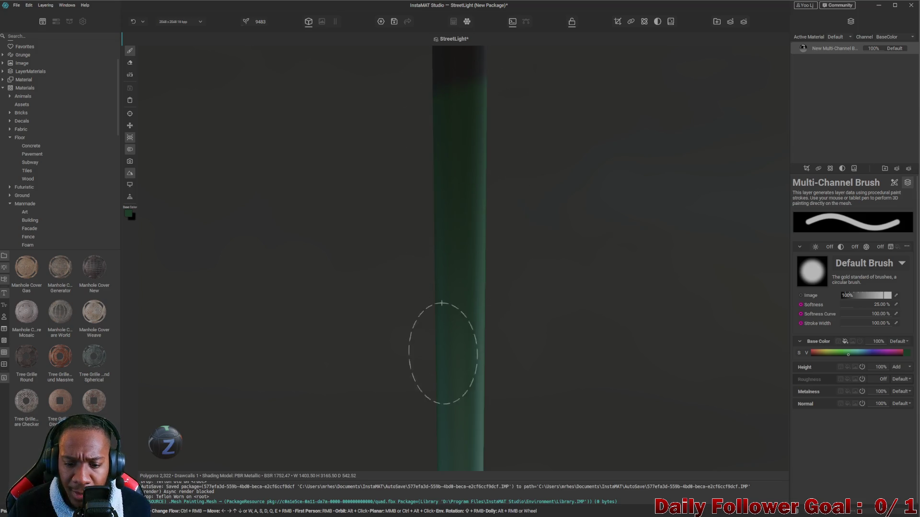
{"action": "scroll", "coordinate": [443, 346], "scroll_direction": "down", "scroll_amount": 3}
{"action": "scroll", "coordinate": [451, 360], "scroll_direction": "down", "scroll_amount": 3}
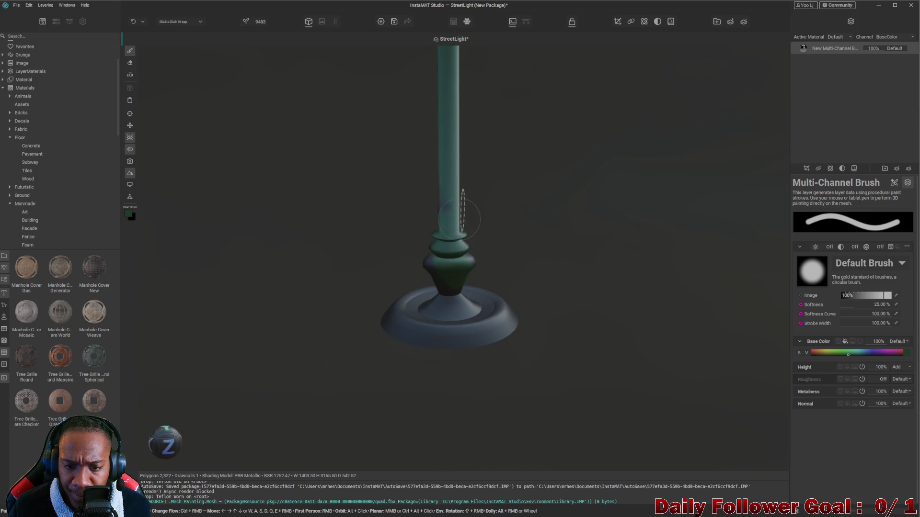
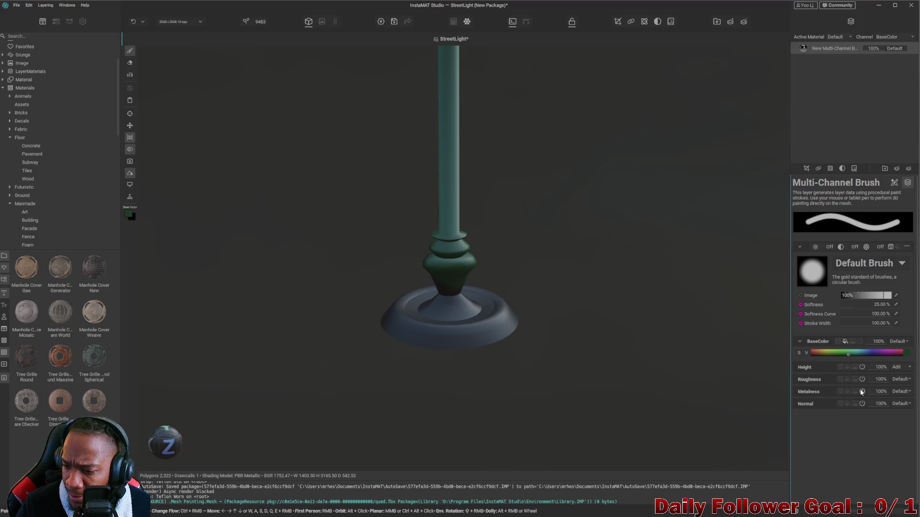
{"action": "scroll", "coordinate": [876, 397], "scroll_direction": "down", "scroll_amount": 4, "text": "ctrl"}
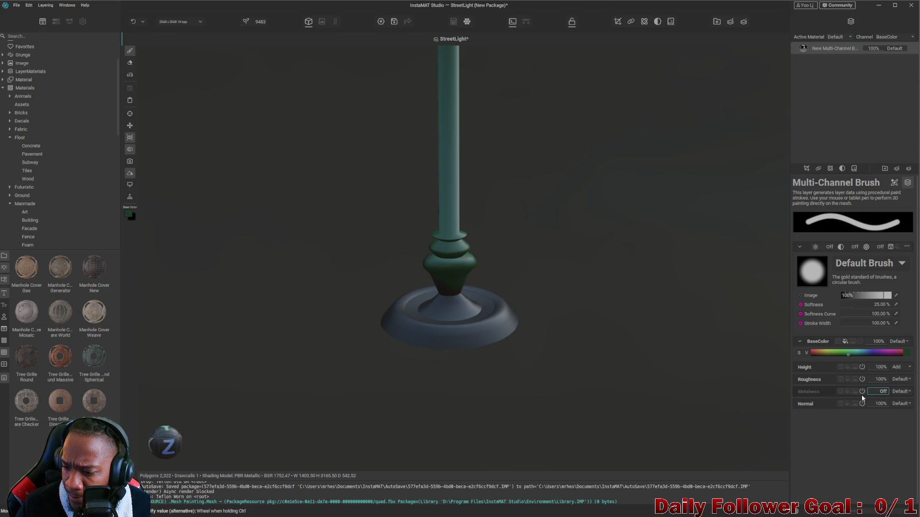
{"action": "type", "text": "100"}
Confirm the brush roughness at 100%, leaving the roughness blend mode unchanged
{"action": "key", "text": "Return"}
{"action": "left_click", "coordinate": [902, 379]}
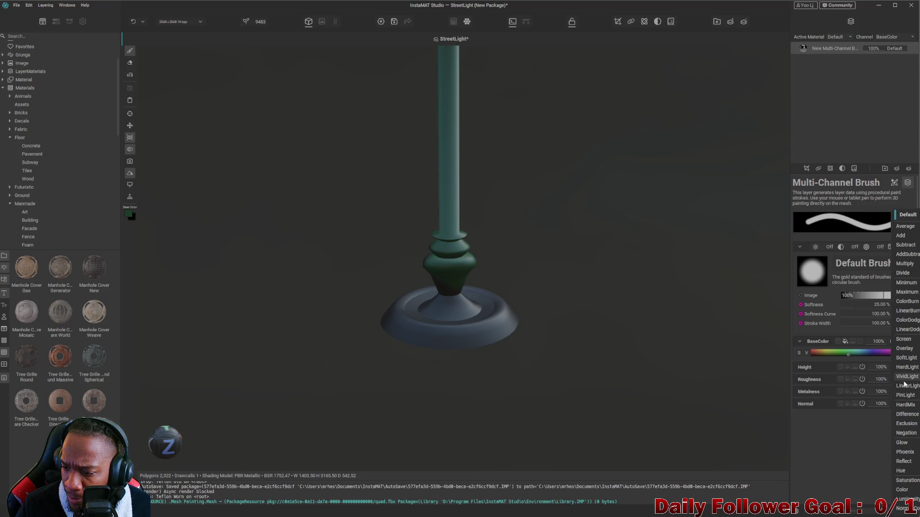
{"action": "left_click", "coordinate": [853, 433]}
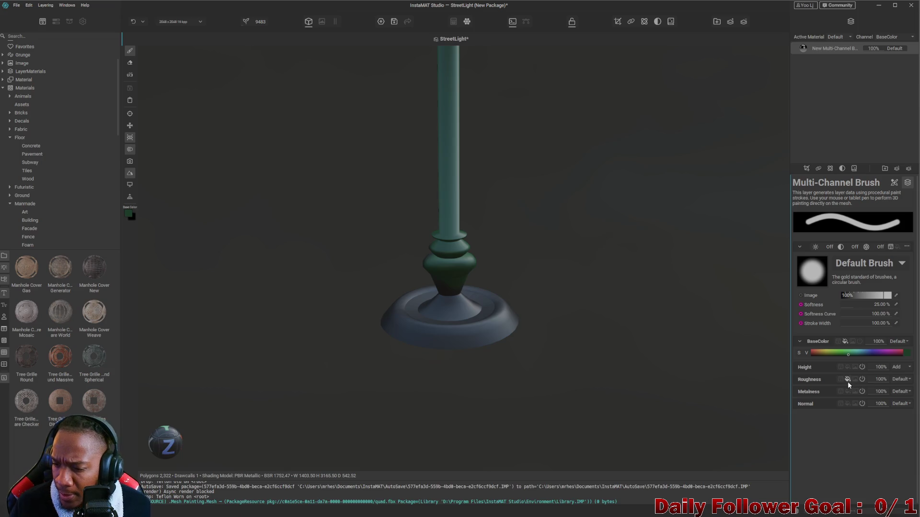
{"action": "scroll", "coordinate": [435, 257], "scroll_direction": "down", "scroll_amount": 2}
{"action": "scroll", "coordinate": [470, 208], "scroll_direction": "down", "scroll_amount": 2}
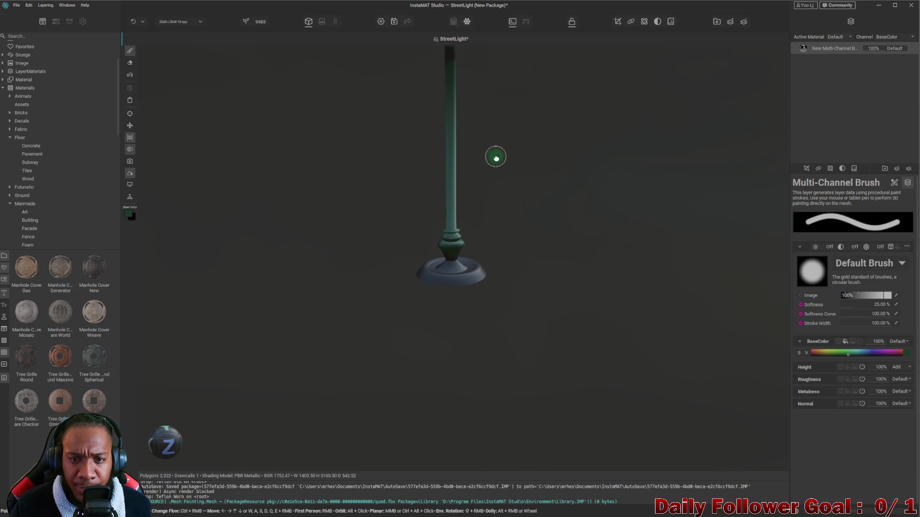
Paint green strokes onto the grey lamp base with the multi-channel brush, orbiting to check
{"action": "middle_click_drag", "start_coordinate": [493, 154], "coordinate": [492, 281]}
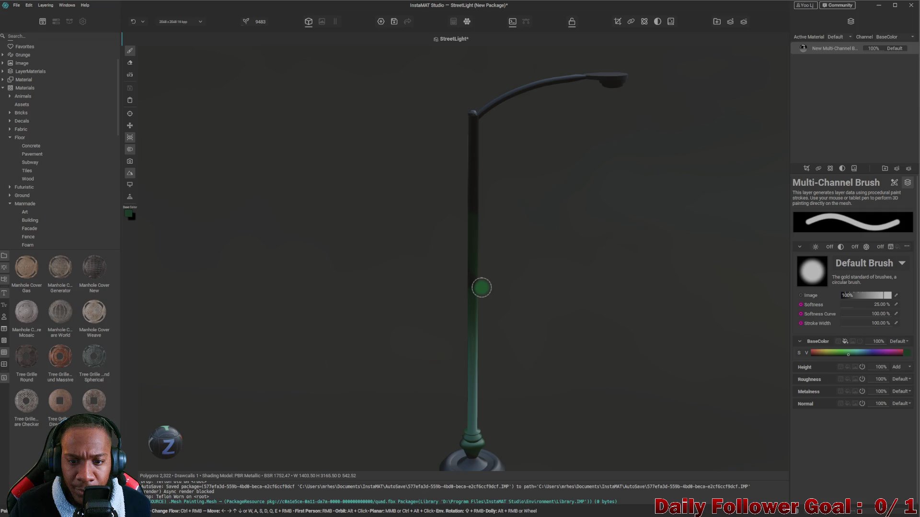
{"action": "mouse_move", "coordinate": [473, 311]}
{"action": "left_mouse_down", "text": "alt"}
{"action": "mouse_move", "coordinate": [550, 350]}
{"action": "mouse_move", "coordinate": [526, 344]}
{"action": "mouse_move", "coordinate": [653, 369]}
{"action": "mouse_move", "coordinate": [592, 284]}
{"action": "mouse_move", "coordinate": [382, 238]}
{"action": "mouse_move", "coordinate": [524, 343]}
{"action": "mouse_move", "coordinate": [470, 328]}
{"action": "mouse_move", "coordinate": [496, 360]}
{"action": "mouse_move", "coordinate": [429, 329]}
{"action": "mouse_move", "coordinate": [505, 335]}
{"action": "left_mouse_up", "text": "alt"}
{"action": "scroll", "coordinate": [610, 333], "scroll_direction": "up", "scroll_amount": 3}
{"action": "scroll", "coordinate": [553, 284], "scroll_direction": "up", "scroll_amount": 3}
{"action": "mouse_move", "coordinate": [553, 284]}
{"action": "left_mouse_down"}
{"action": "mouse_move", "coordinate": [596, 308]}
{"action": "mouse_move", "coordinate": [494, 370]}
{"action": "left_mouse_up"}
{"action": "scroll", "coordinate": [569, 331], "scroll_direction": "down", "scroll_amount": 3}
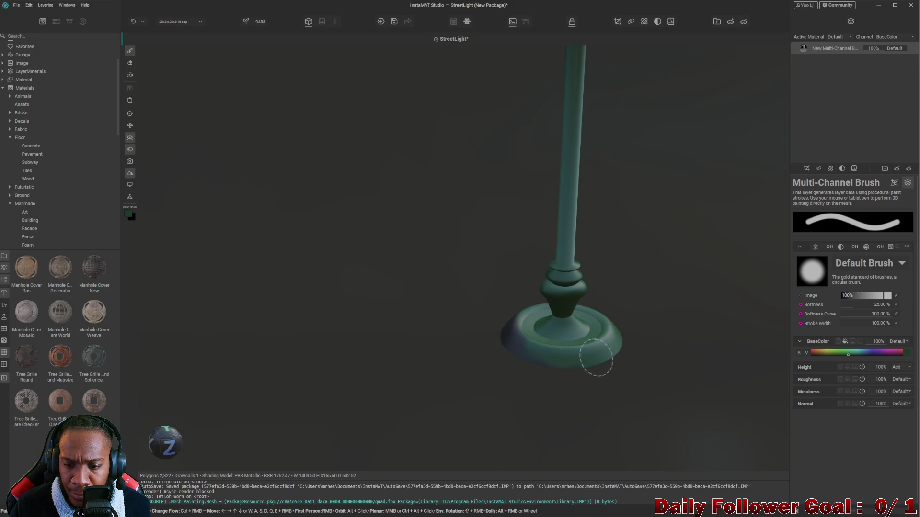
{"action": "left_click_drag", "start_coordinate": [543, 340], "coordinate": [746, 379], "text": "alt"}
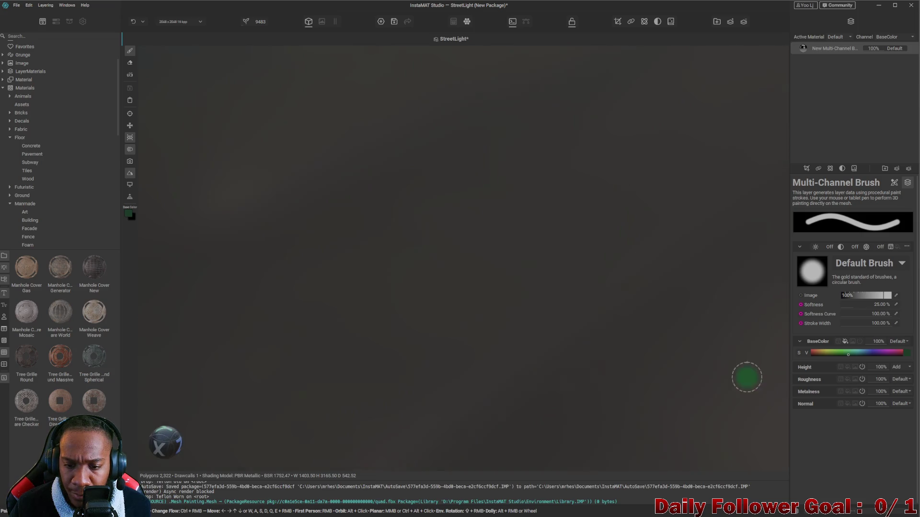
{"action": "left_click_drag", "start_coordinate": [361, 345], "coordinate": [597, 372], "text": "alt"}
{"action": "mouse_move", "coordinate": [419, 378]}
{"action": "left_mouse_down", "text": "alt"}
{"action": "mouse_move", "coordinate": [521, 390]}
{"action": "mouse_move", "coordinate": [532, 403]}
{"action": "mouse_move", "coordinate": [757, 337]}
{"action": "left_mouse_up", "text": "alt"}
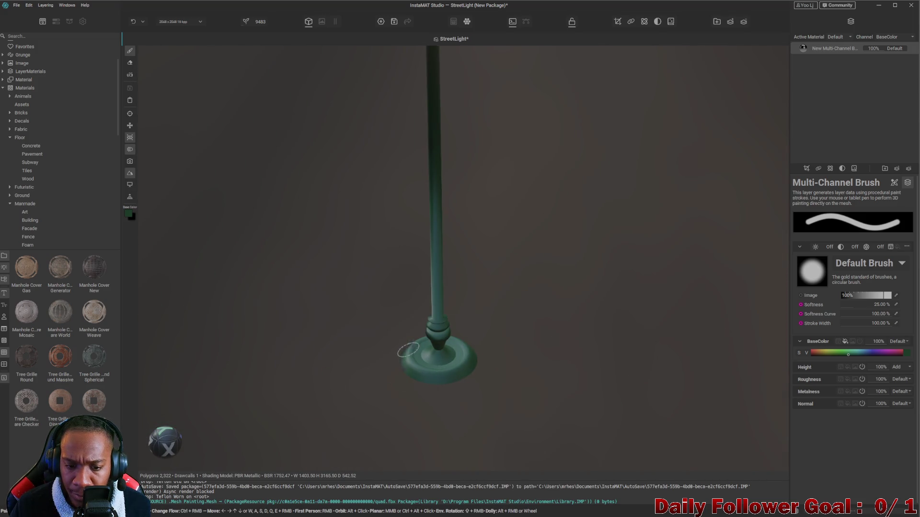
{"action": "left_click_drag", "start_coordinate": [392, 349], "coordinate": [401, 390], "text": "alt"}
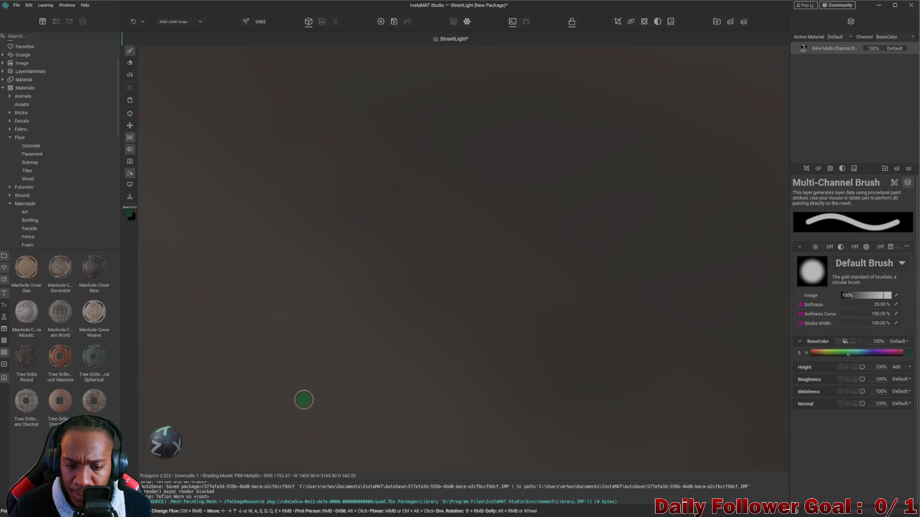
{"action": "mouse_move", "coordinate": [324, 399]}
{"action": "left_mouse_down", "text": "alt"}
{"action": "mouse_move", "coordinate": [645, 380]}
{"action": "mouse_move", "coordinate": [694, 345]}
{"action": "mouse_move", "coordinate": [433, 433]}
{"action": "mouse_move", "coordinate": [687, 318]}
{"action": "left_mouse_up", "text": "alt"}
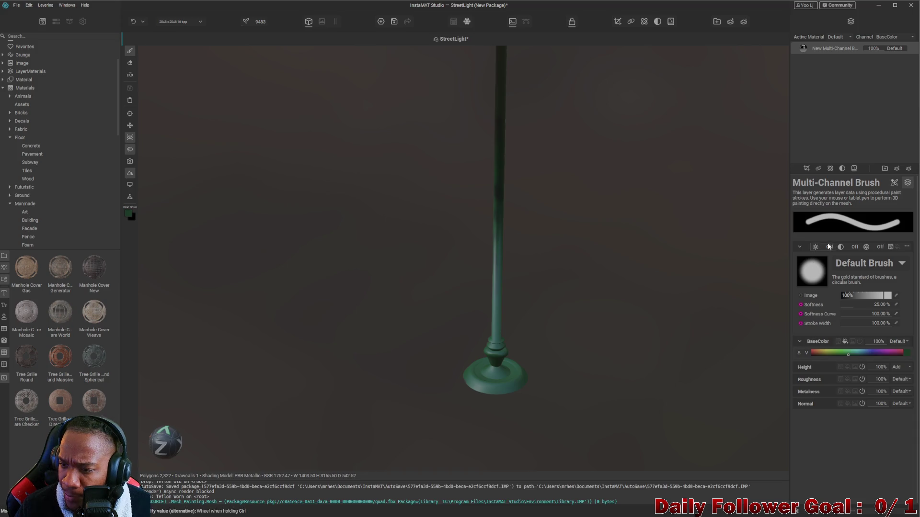
Bring up the brush's size and dynamics settings
{"action": "left_click", "coordinate": [894, 184]}
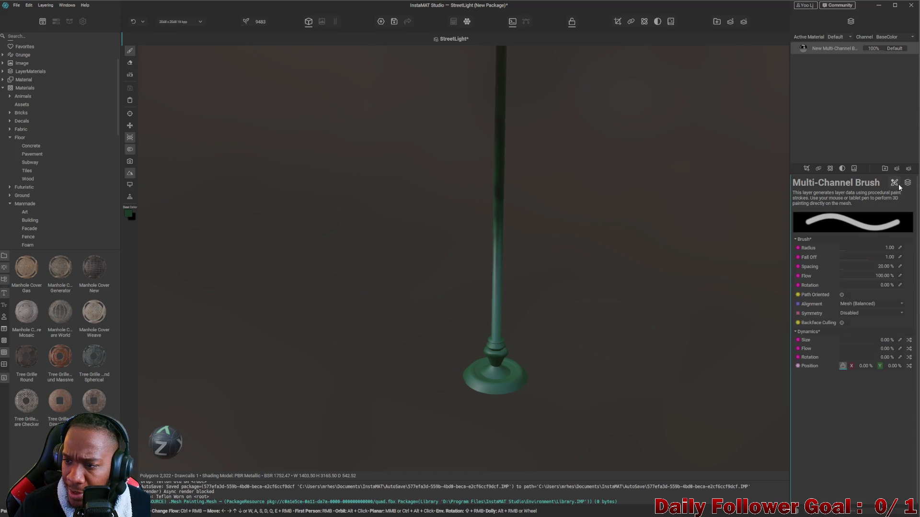
Enlarge the brush radius and paint green over the whole street light, lamp head included
{"action": "left_click", "coordinate": [849, 251]}
{"action": "scroll", "coordinate": [479, 254], "scroll_direction": "down", "scroll_amount": 3}
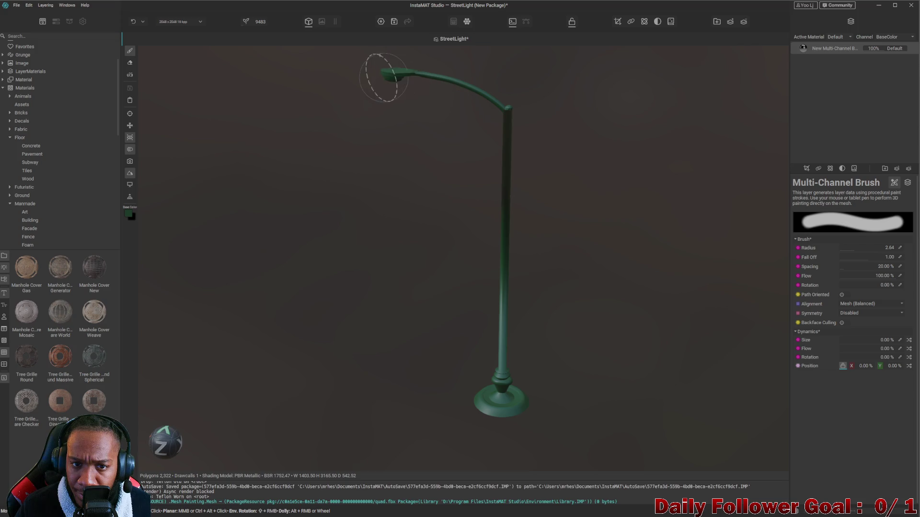
{"action": "left_click_drag", "start_coordinate": [529, 148], "coordinate": [764, 371], "text": "alt"}
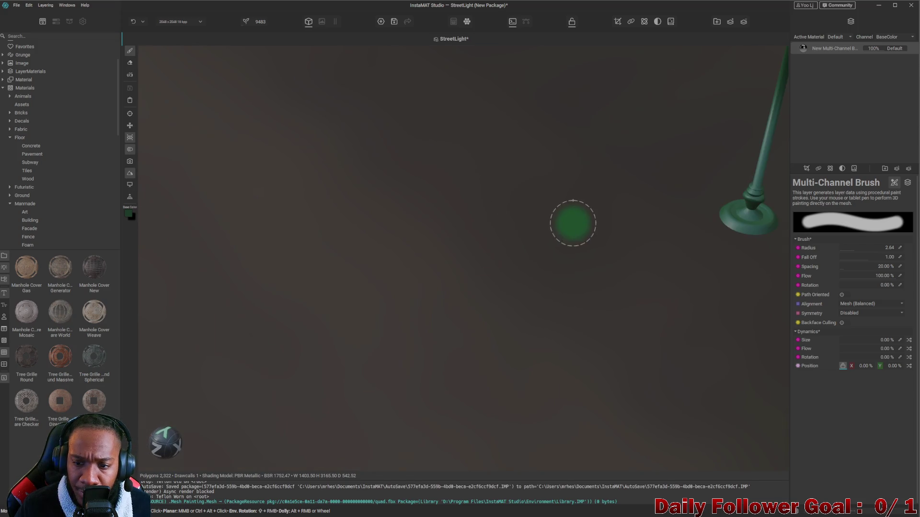
{"action": "left_click_drag", "start_coordinate": [408, 293], "coordinate": [151, 304], "text": "alt"}
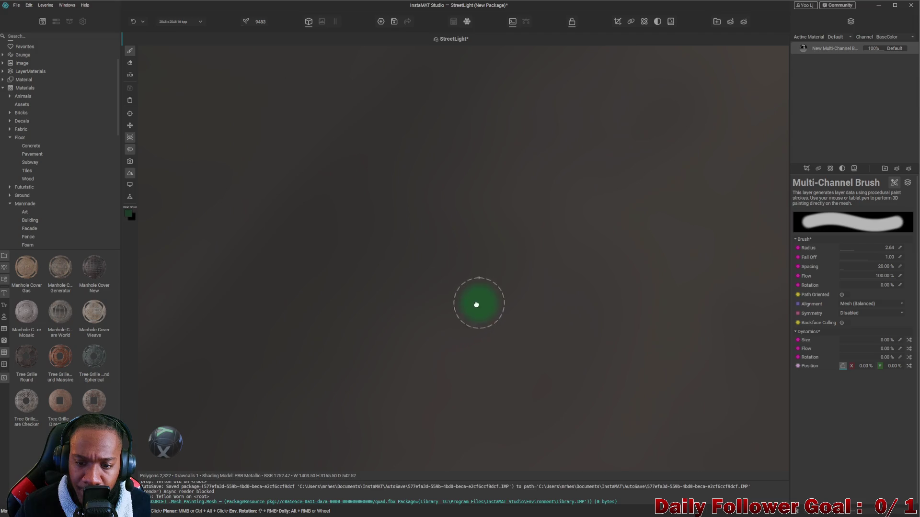
{"action": "left_click_drag", "start_coordinate": [443, 89], "coordinate": [400, 247], "text": "alt"}
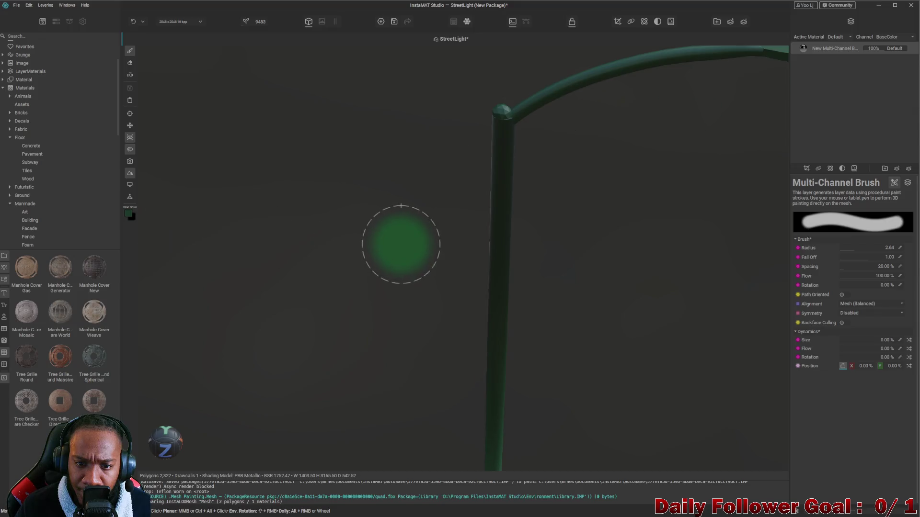
{"action": "scroll", "coordinate": [500, 342], "scroll_direction": "down", "scroll_amount": 2}
{"action": "left_click_drag", "start_coordinate": [501, 341], "coordinate": [421, 168], "text": "alt"}
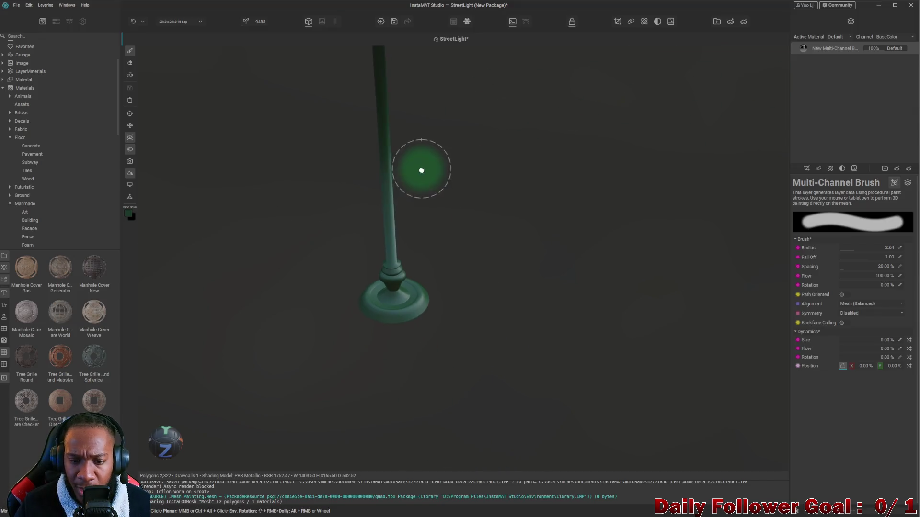
{"action": "left_click_drag", "start_coordinate": [390, 353], "coordinate": [356, 14], "text": "alt"}
{"action": "mouse_move", "coordinate": [396, 247]}
{"action": "left_mouse_down", "text": "alt"}
{"action": "mouse_move", "coordinate": [380, 89]}
{"action": "mouse_move", "coordinate": [472, 154]}
{"action": "mouse_move", "coordinate": [505, 166]}
{"action": "left_mouse_up", "text": "alt"}
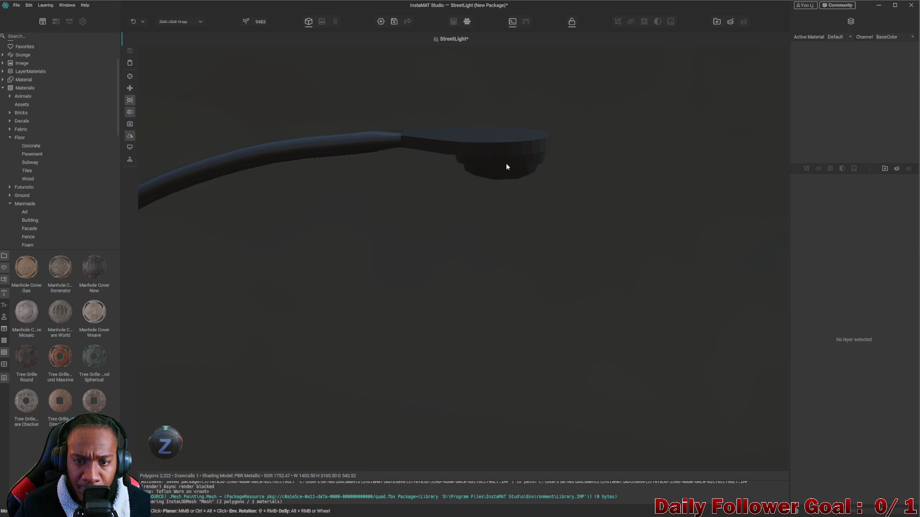
Restore the removed green brush layer with undo, select it and view the lamp head up close
{"action": "key", "text": "ctrl+z"}
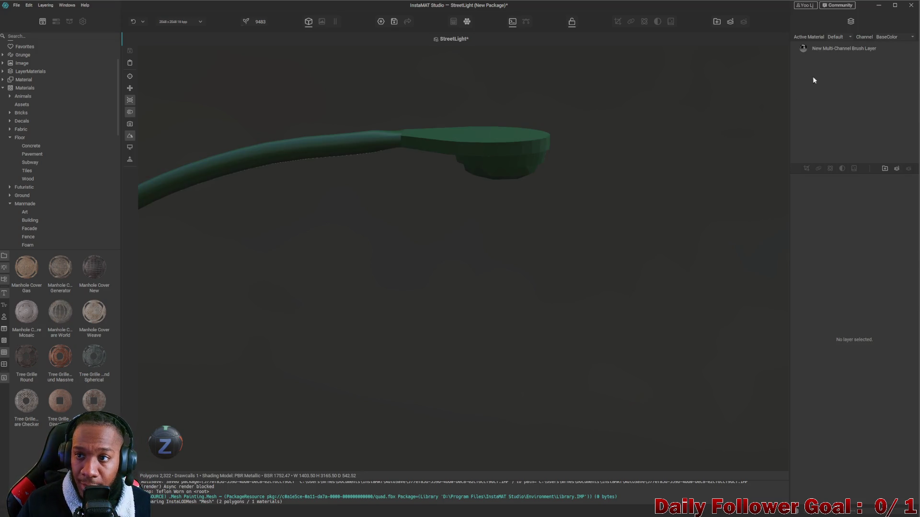
{"action": "left_click", "coordinate": [833, 50]}
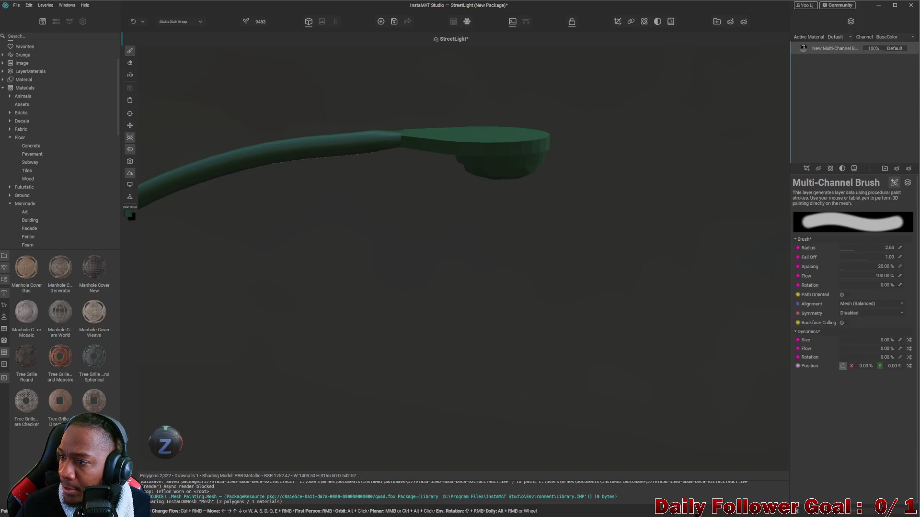
{"action": "mouse_move", "coordinate": [342, 206]}
{"action": "left_mouse_down", "text": "alt"}
{"action": "mouse_move", "coordinate": [458, 168]}
{"action": "mouse_move", "coordinate": [478, 220]}
{"action": "mouse_move", "coordinate": [486, 180]}
{"action": "mouse_move", "coordinate": [452, 184]}
{"action": "mouse_move", "coordinate": [479, 154]}
{"action": "mouse_move", "coordinate": [508, 147]}
{"action": "mouse_move", "coordinate": [510, 113]}
{"action": "mouse_move", "coordinate": [657, 168]}
{"action": "mouse_move", "coordinate": [647, 144]}
{"action": "mouse_move", "coordinate": [636, 144]}
{"action": "left_mouse_up", "text": "alt"}
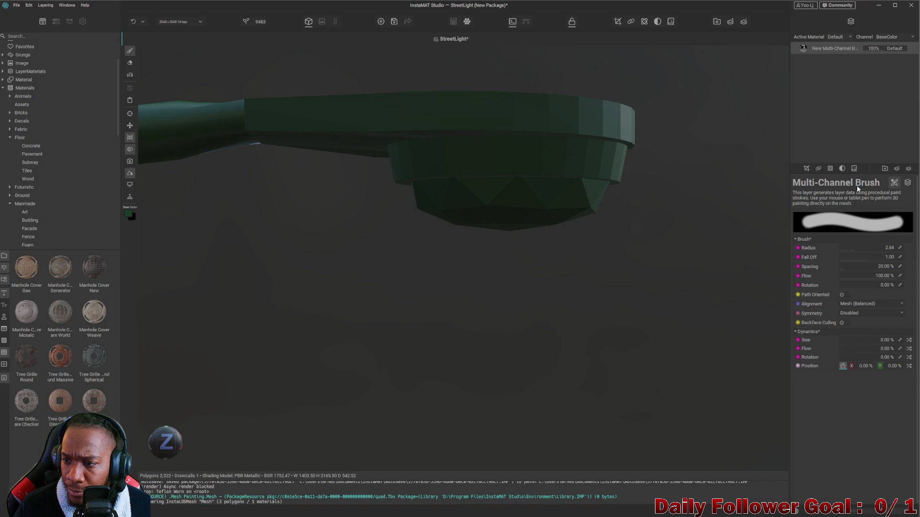
{"action": "left_click", "coordinate": [907, 182]}
Group the brush layer, then undo the group and reselect the Multi-Channel Brush Layer
{"action": "left_click", "coordinate": [885, 169]}
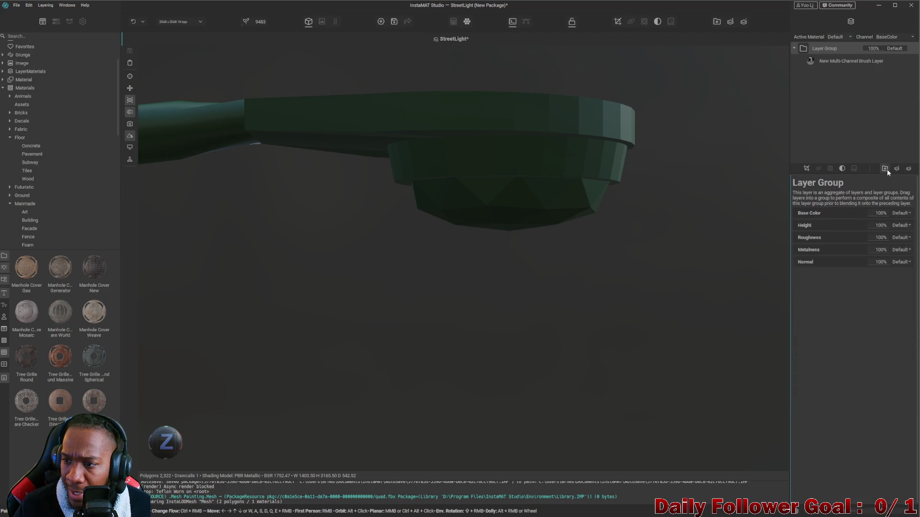
{"action": "left_click", "coordinate": [892, 169]}
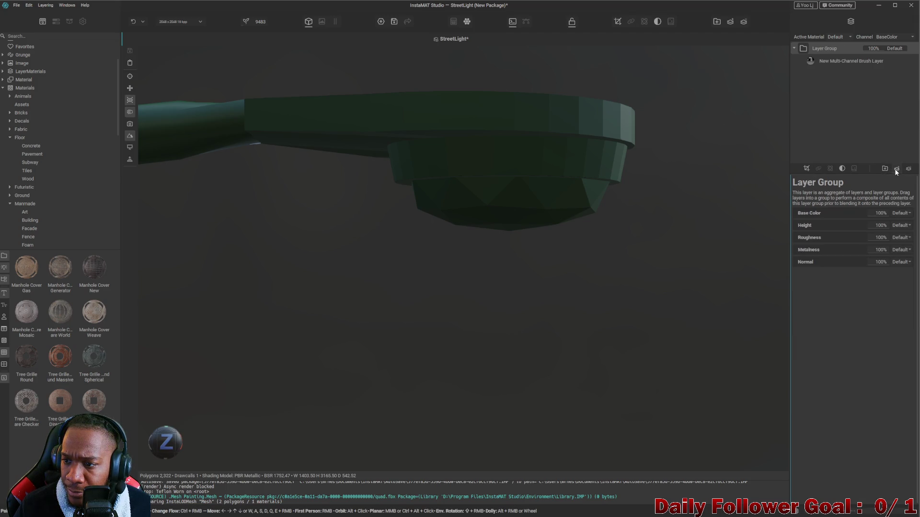
{"action": "left_click", "coordinate": [877, 131]}
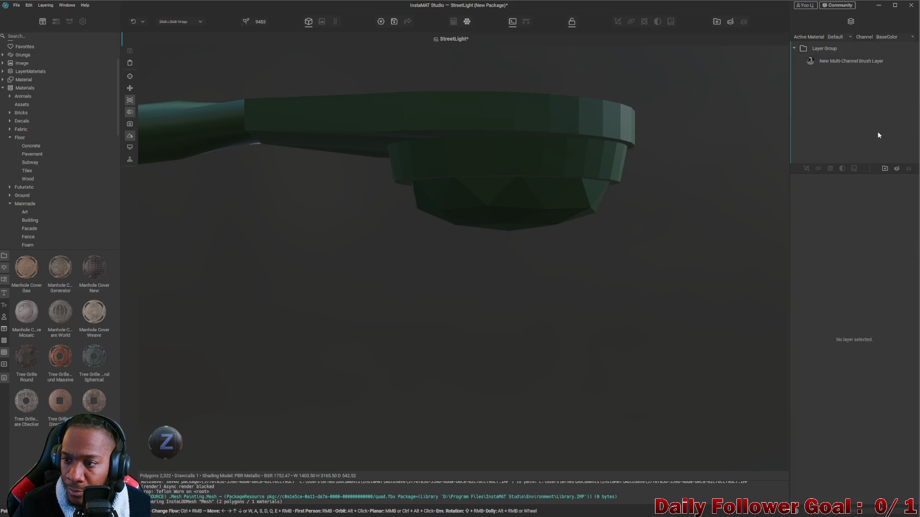
{"action": "key", "text": "ctrl+z"}
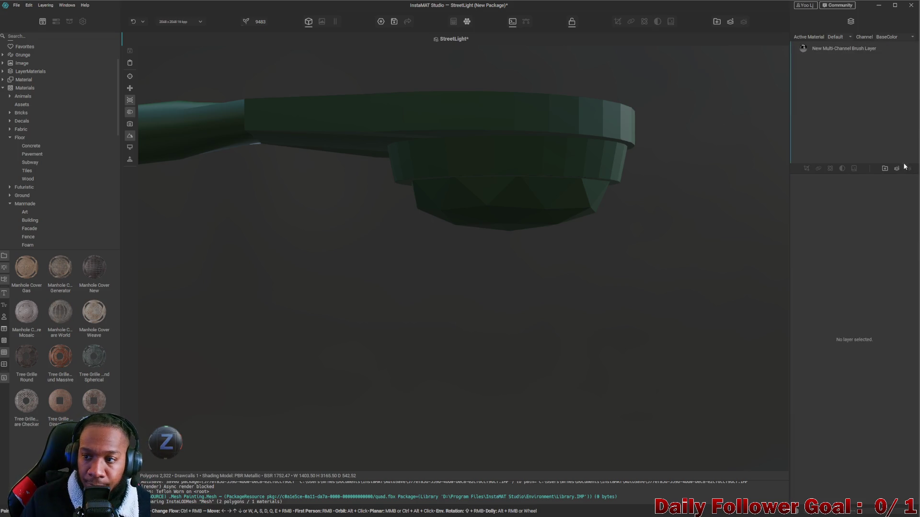
{"action": "left_click", "coordinate": [832, 53]}
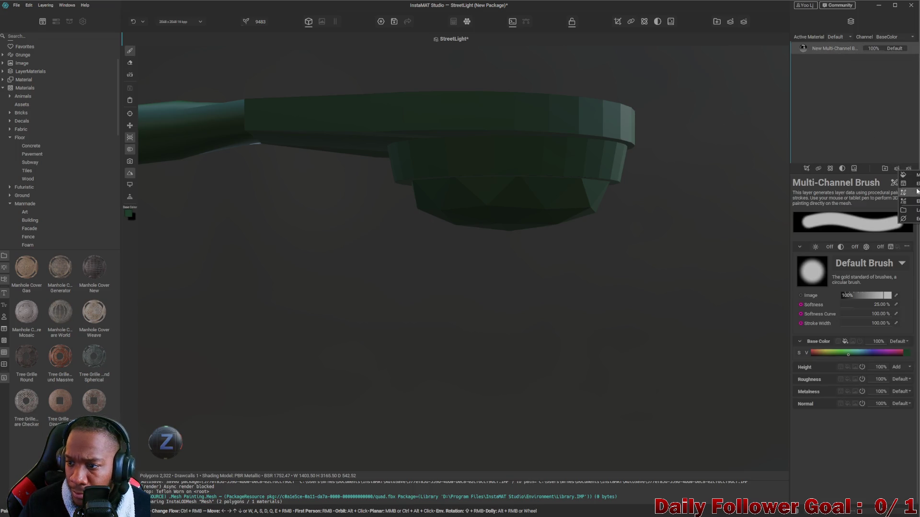
{"action": "left_click", "coordinate": [856, 133]}
Add a Mesh Mask Painting mask to the Multi-Channel Brush layer
{"action": "right_click", "coordinate": [828, 50]}
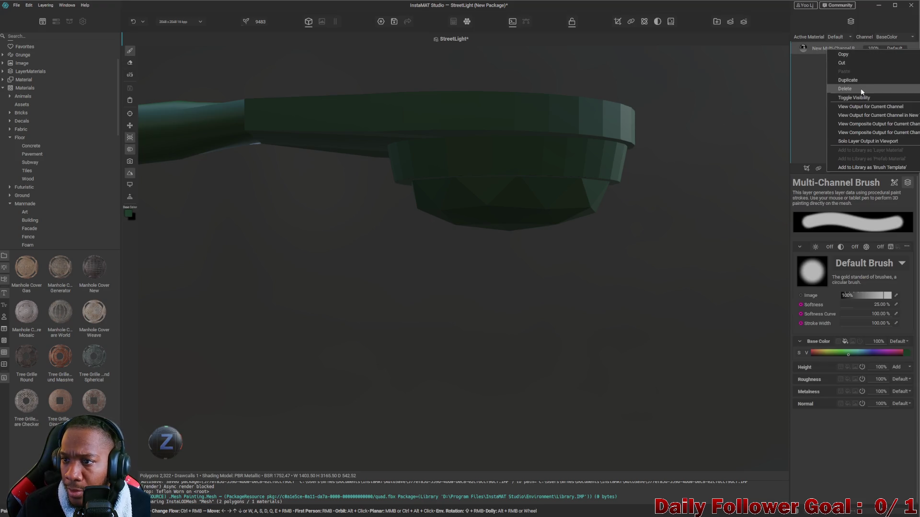
{"action": "left_click", "coordinate": [801, 79]}
{"action": "left_click", "coordinate": [838, 50]}
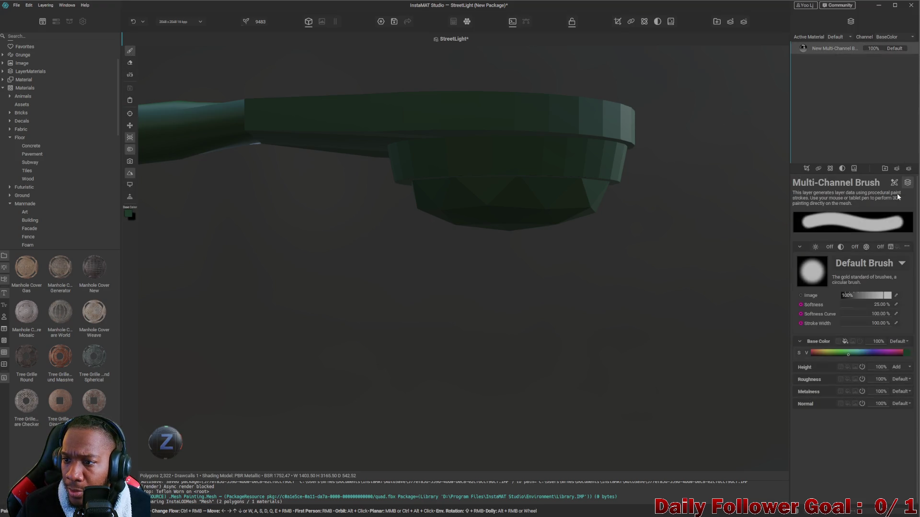
{"action": "left_click", "coordinate": [841, 168]}
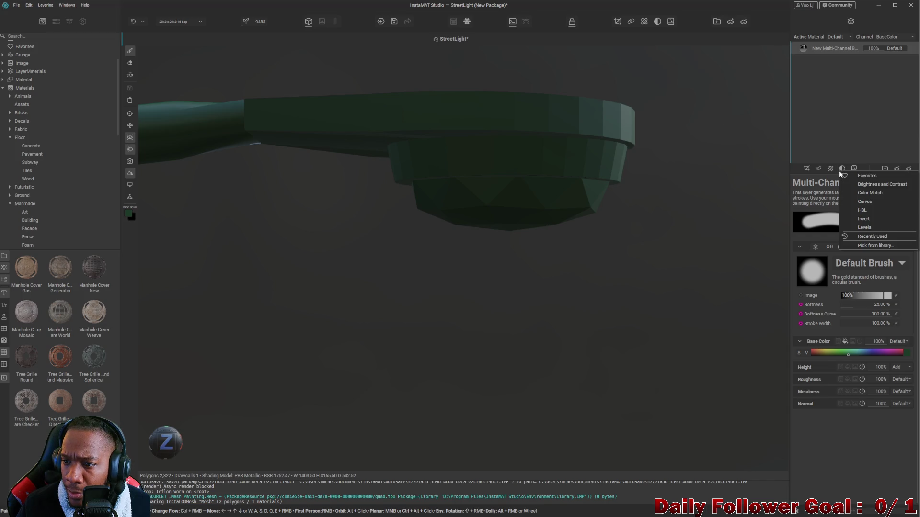
{"action": "left_click", "coordinate": [819, 169]}
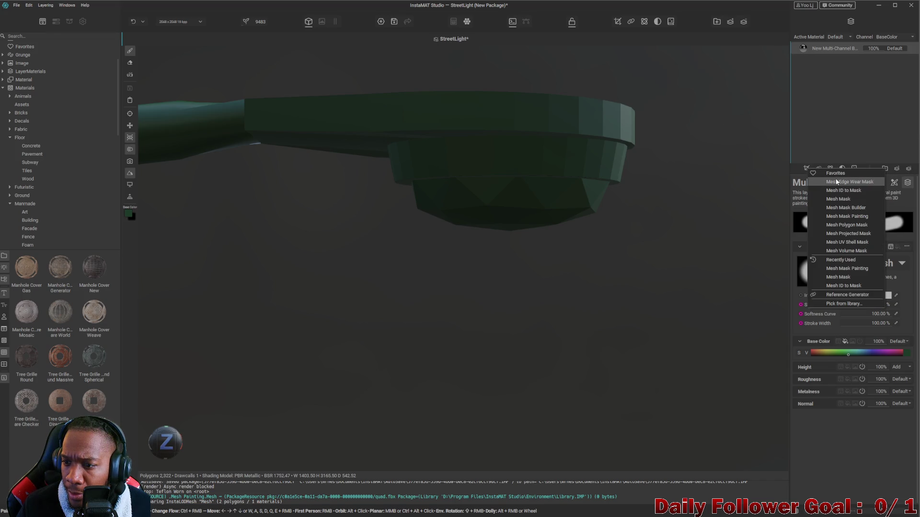
{"action": "left_click", "coordinate": [859, 219]}
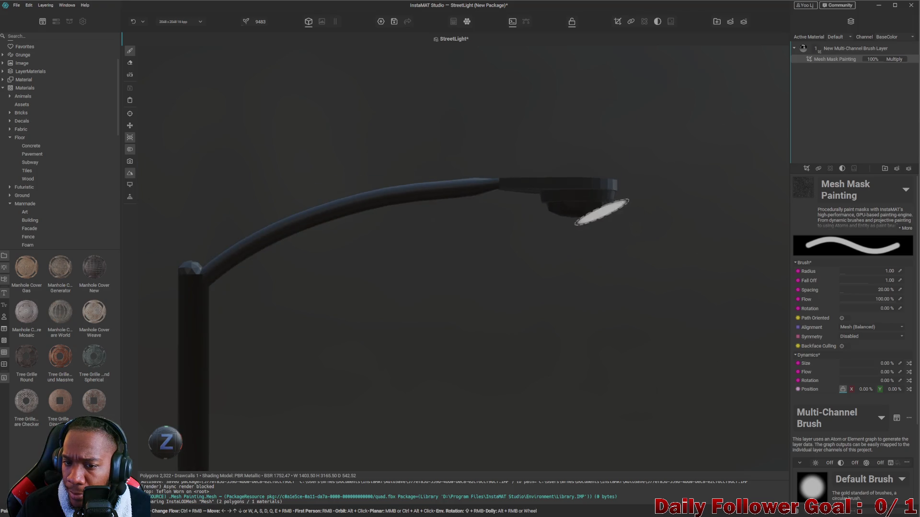
Paint the mask across the lamp head and down the curved arm
{"action": "mouse_move", "coordinate": [499, 134]}
{"action": "left_mouse_down"}
{"action": "mouse_move", "coordinate": [645, 137]}
{"action": "mouse_move", "coordinate": [657, 154]}
{"action": "mouse_move", "coordinate": [558, 142]}
{"action": "left_mouse_up"}
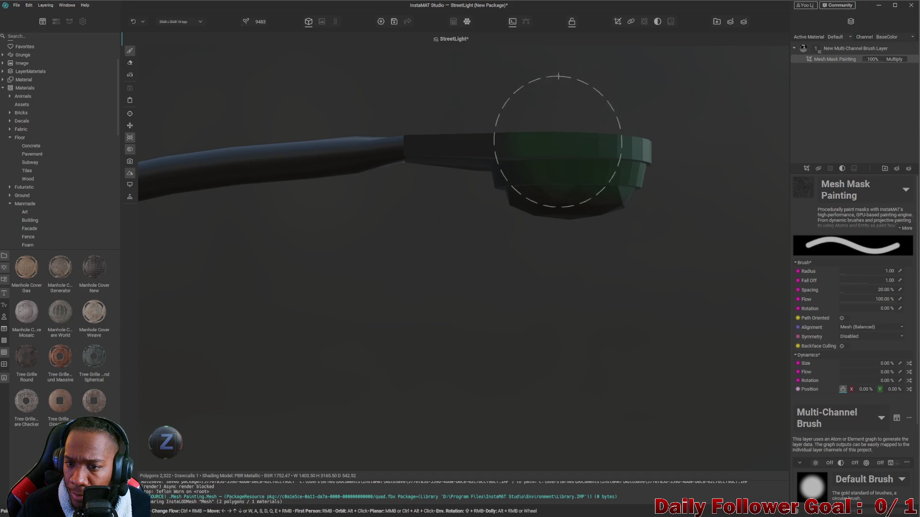
{"action": "mouse_move", "coordinate": [705, 158]}
{"action": "left_mouse_down", "text": "alt"}
{"action": "mouse_move", "coordinate": [583, 194]}
{"action": "mouse_move", "coordinate": [592, 234]}
{"action": "mouse_move", "coordinate": [492, 260]}
{"action": "mouse_move", "coordinate": [528, 234]}
{"action": "mouse_move", "coordinate": [594, 257]}
{"action": "mouse_move", "coordinate": [648, 316]}
{"action": "left_mouse_up", "text": "alt"}
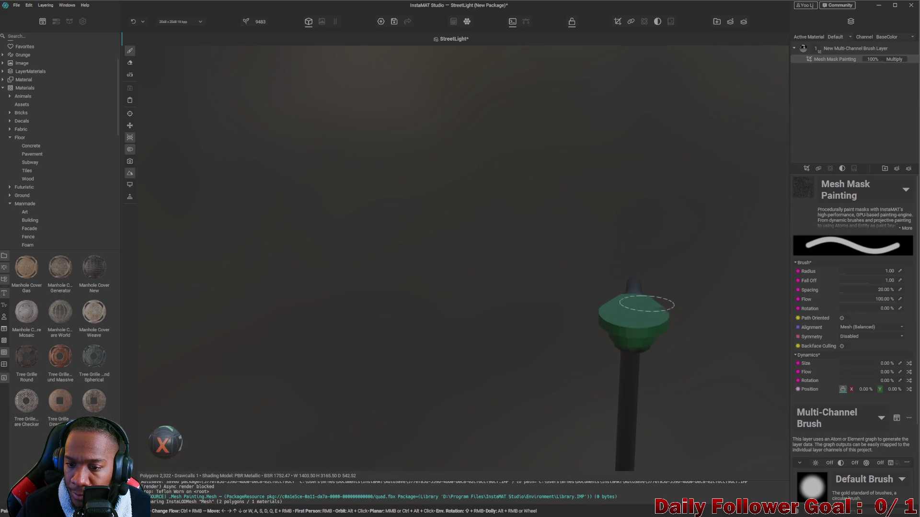
{"action": "mouse_move", "coordinate": [735, 361]}
{"action": "left_mouse_down", "text": "alt"}
{"action": "mouse_move", "coordinate": [608, 342]}
{"action": "mouse_move", "coordinate": [525, 312]}
{"action": "mouse_move", "coordinate": [536, 247]}
{"action": "mouse_move", "coordinate": [465, 230]}
{"action": "left_mouse_up", "text": "alt"}
{"action": "left_click_drag", "start_coordinate": [337, 128], "coordinate": [443, 271]}
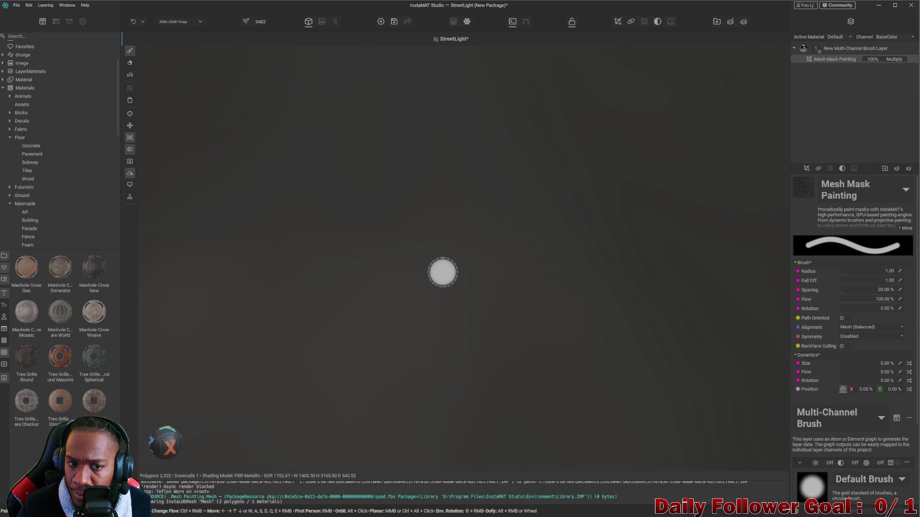
{"action": "mouse_move", "coordinate": [409, 235]}
{"action": "left_mouse_down", "text": "alt"}
{"action": "mouse_move", "coordinate": [419, 251]}
{"action": "mouse_move", "coordinate": [476, 278]}
{"action": "mouse_move", "coordinate": [600, 319]}
{"action": "mouse_move", "coordinate": [511, 318]}
{"action": "mouse_move", "coordinate": [265, 277]}
{"action": "mouse_move", "coordinate": [537, 317]}
{"action": "left_mouse_up", "text": "alt"}
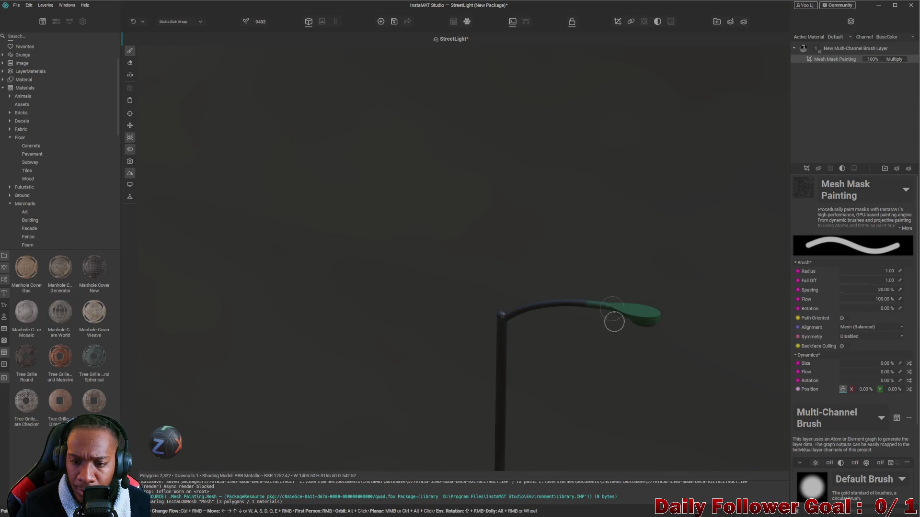
{"action": "mouse_move", "coordinate": [592, 344]}
{"action": "left_mouse_down", "text": "alt"}
{"action": "mouse_move", "coordinate": [584, 364]}
{"action": "mouse_move", "coordinate": [594, 247]}
{"action": "mouse_move", "coordinate": [565, 198]}
{"action": "left_mouse_up", "text": "alt"}
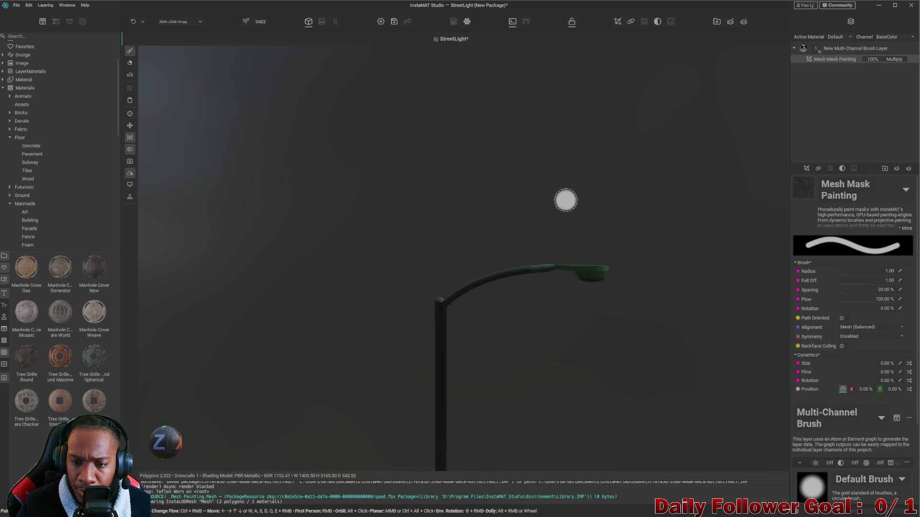
{"action": "scroll", "coordinate": [534, 319], "scroll_direction": "up", "scroll_amount": 3}
{"action": "scroll", "coordinate": [528, 277], "scroll_direction": "up", "scroll_amount": 3}
Paint the mask onto the upper pole and orbit to check the green arm
{"action": "mouse_move", "coordinate": [511, 287]}
{"action": "left_mouse_down", "text": "alt"}
{"action": "mouse_move", "coordinate": [501, 222]}
{"action": "mouse_move", "coordinate": [468, 266]}
{"action": "mouse_move", "coordinate": [437, 213]}
{"action": "left_mouse_up", "text": "alt"}
{"action": "scroll", "coordinate": [501, 221], "scroll_direction": "down", "scroll_amount": 5}
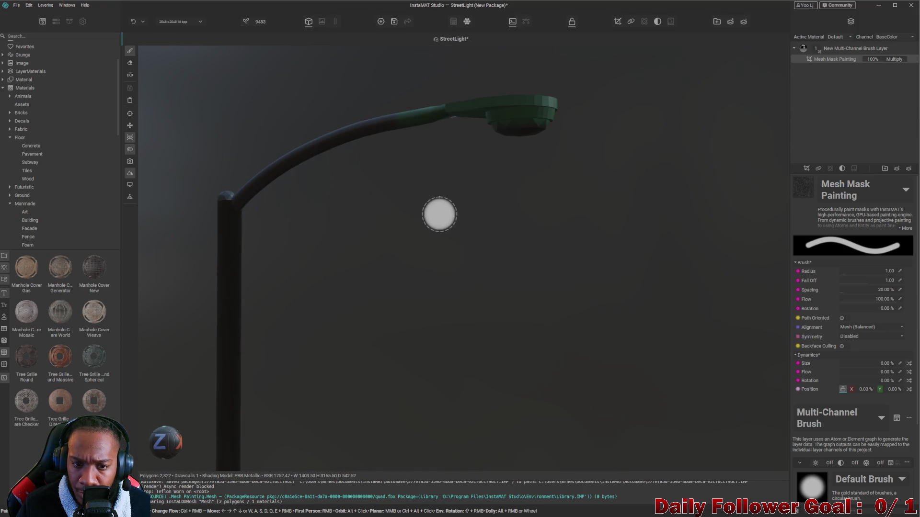
{"action": "mouse_move", "coordinate": [264, 190]}
{"action": "left_mouse_down"}
{"action": "mouse_move", "coordinate": [247, 196]}
{"action": "mouse_move", "coordinate": [275, 158]}
{"action": "mouse_move", "coordinate": [435, 364]}
{"action": "mouse_move", "coordinate": [531, 450]}
{"action": "mouse_move", "coordinate": [370, 51]}
{"action": "left_mouse_up"}
{"action": "mouse_move", "coordinate": [238, 182]}
{"action": "left_mouse_down", "text": "alt"}
{"action": "mouse_move", "coordinate": [403, 283]}
{"action": "mouse_move", "coordinate": [596, 343]}
{"action": "mouse_move", "coordinate": [490, 290]}
{"action": "mouse_move", "coordinate": [594, 286]}
{"action": "mouse_move", "coordinate": [429, 302]}
{"action": "mouse_move", "coordinate": [530, 280]}
{"action": "mouse_move", "coordinate": [601, 312]}
{"action": "mouse_move", "coordinate": [583, 346]}
{"action": "mouse_move", "coordinate": [640, 316]}
{"action": "mouse_move", "coordinate": [643, 351]}
{"action": "mouse_move", "coordinate": [691, 307]}
{"action": "mouse_move", "coordinate": [690, 279]}
{"action": "mouse_move", "coordinate": [669, 279]}
{"action": "mouse_move", "coordinate": [620, 231]}
{"action": "mouse_move", "coordinate": [571, 244]}
{"action": "mouse_move", "coordinate": [487, 211]}
{"action": "mouse_move", "coordinate": [513, 308]}
{"action": "left_mouse_up", "text": "alt"}
{"action": "mouse_move", "coordinate": [606, 311]}
{"action": "left_mouse_down", "text": "alt"}
{"action": "mouse_move", "coordinate": [511, 320]}
{"action": "mouse_move", "coordinate": [607, 358]}
{"action": "mouse_move", "coordinate": [496, 331]}
{"action": "mouse_move", "coordinate": [534, 341]}
{"action": "mouse_move", "coordinate": [661, 339]}
{"action": "left_mouse_up", "text": "alt"}
{"action": "mouse_move", "coordinate": [682, 372]}
{"action": "left_mouse_down", "text": "alt"}
{"action": "mouse_move", "coordinate": [647, 388]}
{"action": "mouse_move", "coordinate": [679, 395]}
{"action": "left_mouse_up", "text": "alt"}
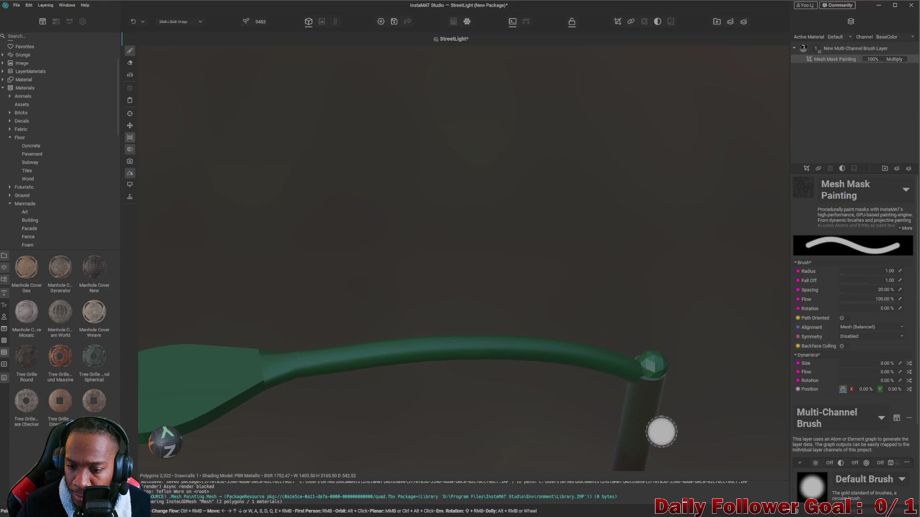
Paint the mask down the pole to its base and across the round lamp base
{"action": "left_click_drag", "start_coordinate": [661, 431], "coordinate": [640, 376], "text": "alt"}
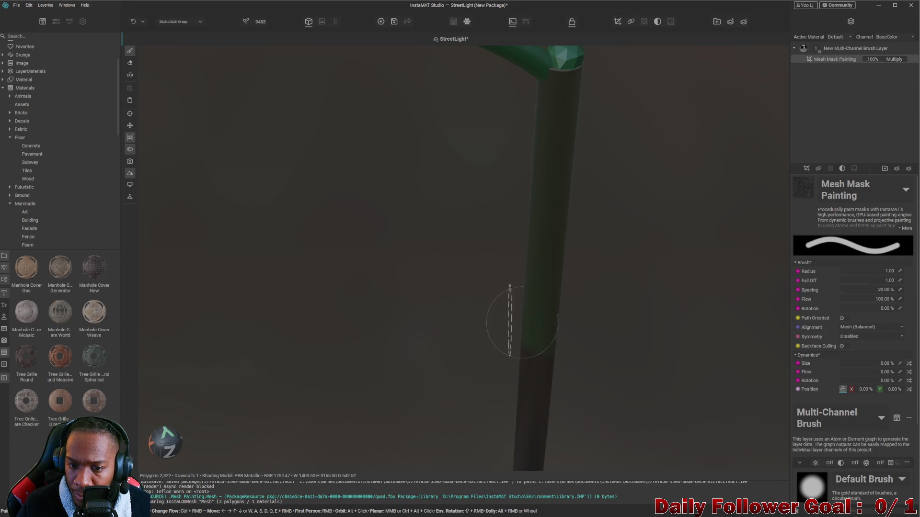
{"action": "mouse_move", "coordinate": [607, 87]}
{"action": "left_mouse_down", "text": "alt"}
{"action": "mouse_move", "coordinate": [544, 179]}
{"action": "mouse_move", "coordinate": [567, 376]}
{"action": "mouse_move", "coordinate": [371, 403]}
{"action": "mouse_move", "coordinate": [637, 309]}
{"action": "mouse_move", "coordinate": [546, 310]}
{"action": "mouse_move", "coordinate": [589, 386]}
{"action": "mouse_move", "coordinate": [560, 257]}
{"action": "mouse_move", "coordinate": [569, 232]}
{"action": "mouse_move", "coordinate": [656, 286]}
{"action": "mouse_move", "coordinate": [597, 293]}
{"action": "mouse_move", "coordinate": [667, 283]}
{"action": "mouse_move", "coordinate": [628, 201]}
{"action": "left_mouse_up", "text": "alt"}
{"action": "mouse_move", "coordinate": [638, 294]}
{"action": "left_mouse_down"}
{"action": "mouse_move", "coordinate": [640, 384]}
{"action": "mouse_move", "coordinate": [626, 428]}
{"action": "left_mouse_up"}
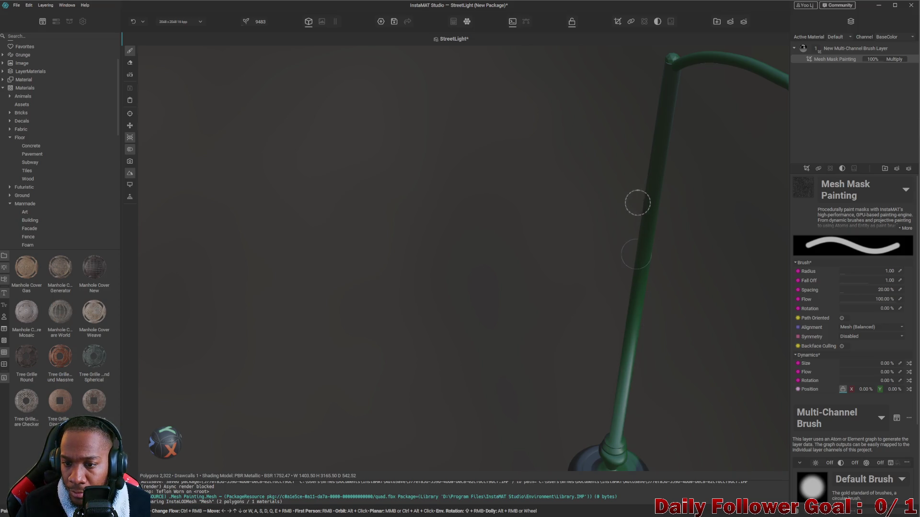
{"action": "left_click_drag", "start_coordinate": [640, 384], "coordinate": [612, 314], "text": "alt"}
{"action": "mouse_move", "coordinate": [573, 368]}
{"action": "left_mouse_down"}
{"action": "mouse_move", "coordinate": [590, 385]}
{"action": "mouse_move", "coordinate": [607, 384]}
{"action": "left_mouse_up"}
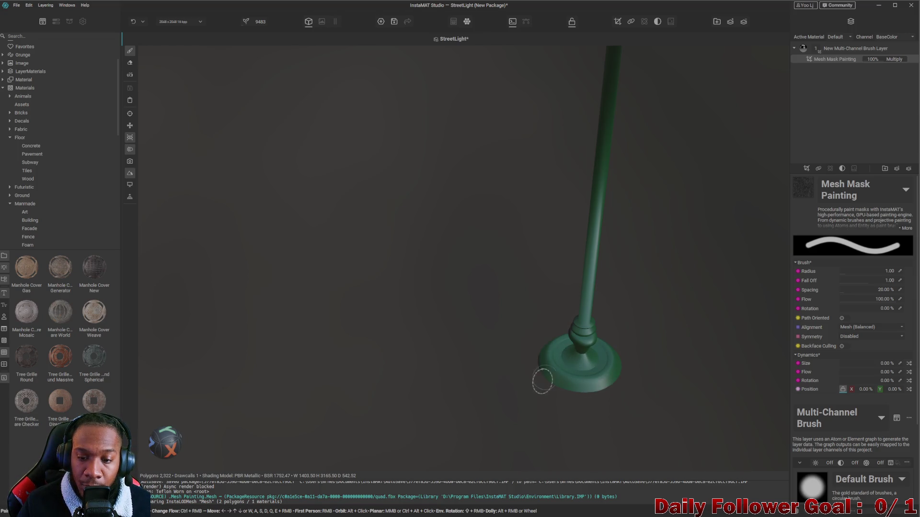
Orbit around the base and pole to verify the mask coverage
{"action": "mouse_move", "coordinate": [559, 434]}
{"action": "left_mouse_down", "text": "alt"}
{"action": "mouse_move", "coordinate": [404, 374]}
{"action": "mouse_move", "coordinate": [573, 440]}
{"action": "mouse_move", "coordinate": [479, 399]}
{"action": "left_mouse_up", "text": "alt"}
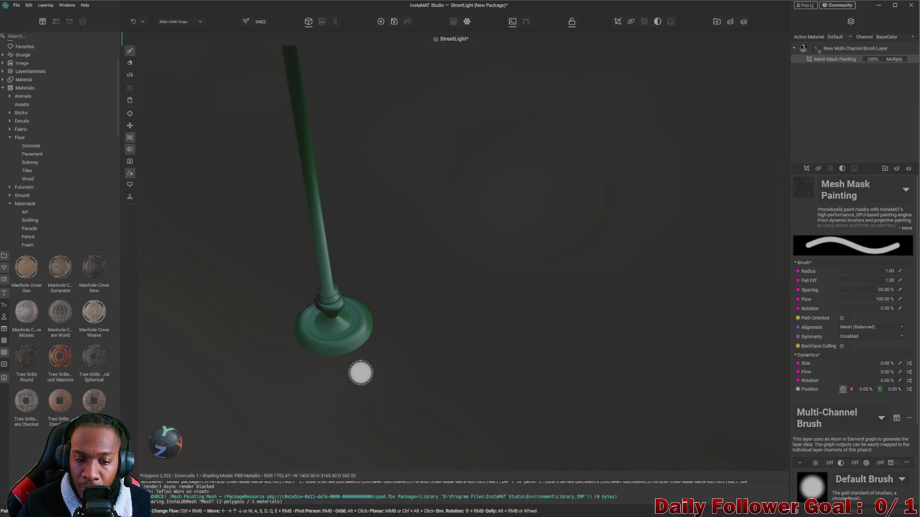
{"action": "mouse_move", "coordinate": [333, 324]}
{"action": "left_mouse_down", "text": "alt"}
{"action": "mouse_move", "coordinate": [460, 364]}
{"action": "mouse_move", "coordinate": [571, 357]}
{"action": "mouse_move", "coordinate": [704, 403]}
{"action": "left_mouse_up", "text": "alt"}
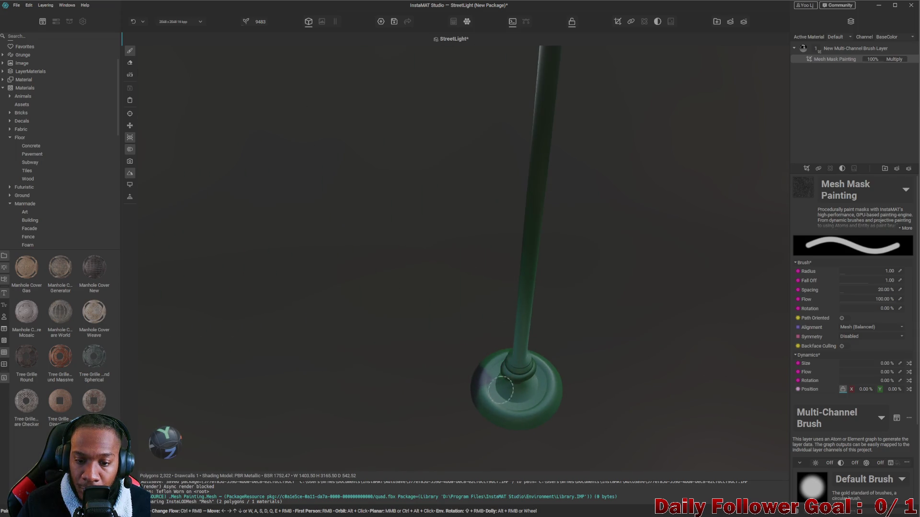
{"action": "mouse_move", "coordinate": [482, 358]}
{"action": "left_mouse_down", "text": "alt"}
{"action": "mouse_move", "coordinate": [427, 391]}
{"action": "mouse_move", "coordinate": [581, 425]}
{"action": "mouse_move", "coordinate": [518, 447]}
{"action": "mouse_move", "coordinate": [619, 451]}
{"action": "mouse_move", "coordinate": [589, 404]}
{"action": "left_mouse_up", "text": "alt"}
{"action": "mouse_move", "coordinate": [713, 165]}
{"action": "left_mouse_down", "text": "alt"}
{"action": "mouse_move", "coordinate": [729, 186]}
{"action": "mouse_move", "coordinate": [676, 249]}
{"action": "mouse_move", "coordinate": [623, 273]}
{"action": "mouse_move", "coordinate": [607, 310]}
{"action": "mouse_move", "coordinate": [543, 257]}
{"action": "mouse_move", "coordinate": [512, 259]}
{"action": "left_mouse_up", "text": "alt"}
{"action": "mouse_move", "coordinate": [511, 290]}
{"action": "left_mouse_down", "text": "alt"}
{"action": "mouse_move", "coordinate": [478, 283]}
{"action": "mouse_move", "coordinate": [536, 309]}
{"action": "mouse_move", "coordinate": [630, 386]}
{"action": "left_mouse_up", "text": "alt"}
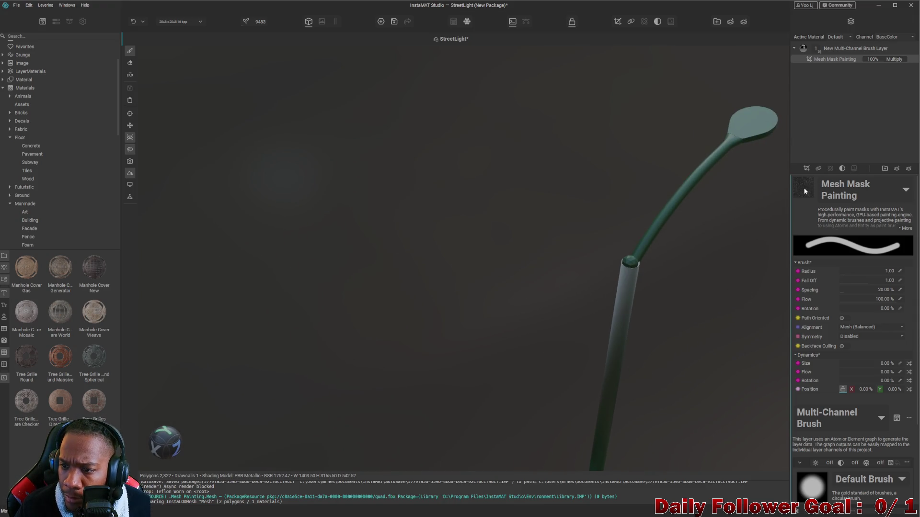
{"action": "scroll", "coordinate": [820, 374], "scroll_direction": "down", "scroll_amount": 3}
{"action": "scroll", "coordinate": [824, 424], "scroll_direction": "down", "scroll_amount": 1}
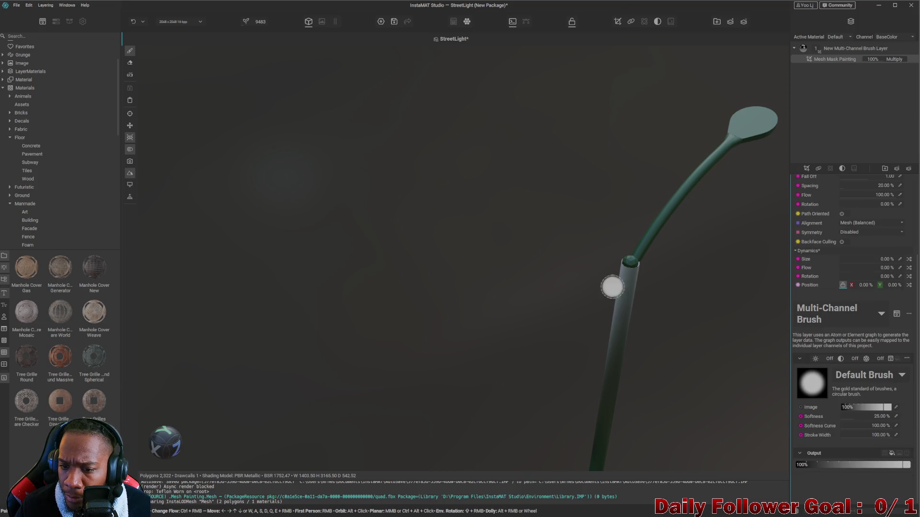
Reduce the mask brush radius from 1.00 to 0.57 for finer work on the lamp head
{"action": "mouse_move", "coordinate": [635, 348]}
{"action": "left_mouse_down", "text": "alt"}
{"action": "mouse_move", "coordinate": [637, 374]}
{"action": "mouse_move", "coordinate": [565, 158]}
{"action": "mouse_move", "coordinate": [602, 226]}
{"action": "mouse_move", "coordinate": [591, 139]}
{"action": "mouse_move", "coordinate": [606, 230]}
{"action": "mouse_move", "coordinate": [597, 378]}
{"action": "mouse_move", "coordinate": [594, 348]}
{"action": "mouse_move", "coordinate": [618, 353]}
{"action": "mouse_move", "coordinate": [644, 232]}
{"action": "mouse_move", "coordinate": [611, 371]}
{"action": "mouse_move", "coordinate": [559, 331]}
{"action": "mouse_move", "coordinate": [587, 299]}
{"action": "mouse_move", "coordinate": [554, 305]}
{"action": "left_mouse_up", "text": "alt"}
{"action": "left_click_drag", "start_coordinate": [520, 261], "coordinate": [509, 237], "text": "alt"}
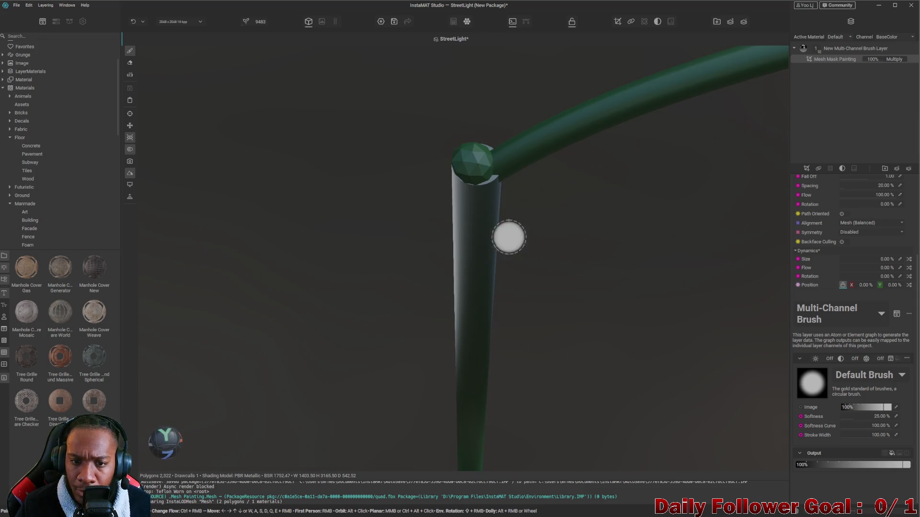
{"action": "scroll", "coordinate": [669, 293], "scroll_direction": "down", "scroll_amount": 3}
{"action": "mouse_move", "coordinate": [632, 316]}
{"action": "left_mouse_down", "text": "alt"}
{"action": "mouse_move", "coordinate": [498, 295]}
{"action": "mouse_move", "coordinate": [560, 326]}
{"action": "mouse_move", "coordinate": [524, 195]}
{"action": "left_mouse_up", "text": "alt"}
{"action": "scroll", "coordinate": [544, 318], "scroll_direction": "up", "scroll_amount": 3}
{"action": "mouse_move", "coordinate": [544, 318]}
{"action": "left_mouse_down", "text": "alt"}
{"action": "mouse_move", "coordinate": [556, 360]}
{"action": "mouse_move", "coordinate": [547, 259]}
{"action": "mouse_move", "coordinate": [554, 222]}
{"action": "mouse_move", "coordinate": [608, 294]}
{"action": "mouse_move", "coordinate": [597, 280]}
{"action": "mouse_move", "coordinate": [603, 304]}
{"action": "left_mouse_up", "text": "alt"}
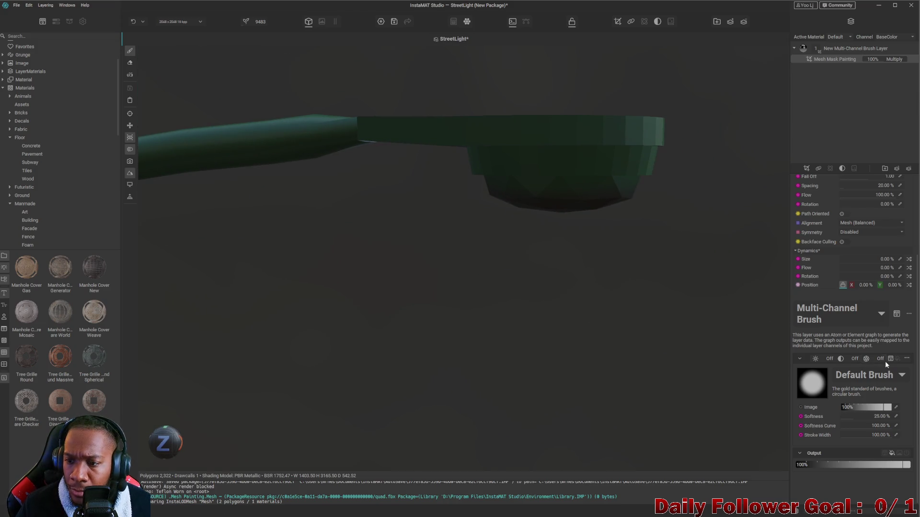
{"action": "scroll", "coordinate": [839, 203], "scroll_direction": "up", "scroll_amount": 1}
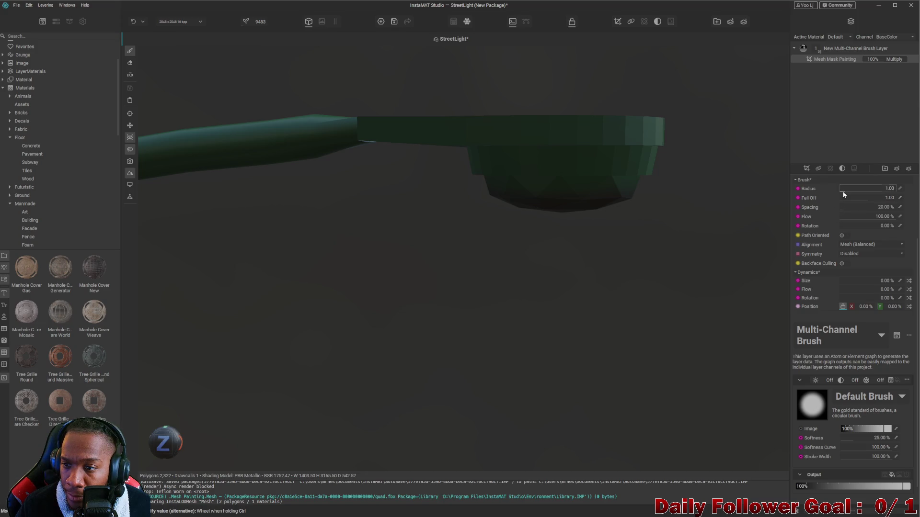
{"action": "scroll", "coordinate": [843, 442], "scroll_direction": "down", "scroll_amount": 1}
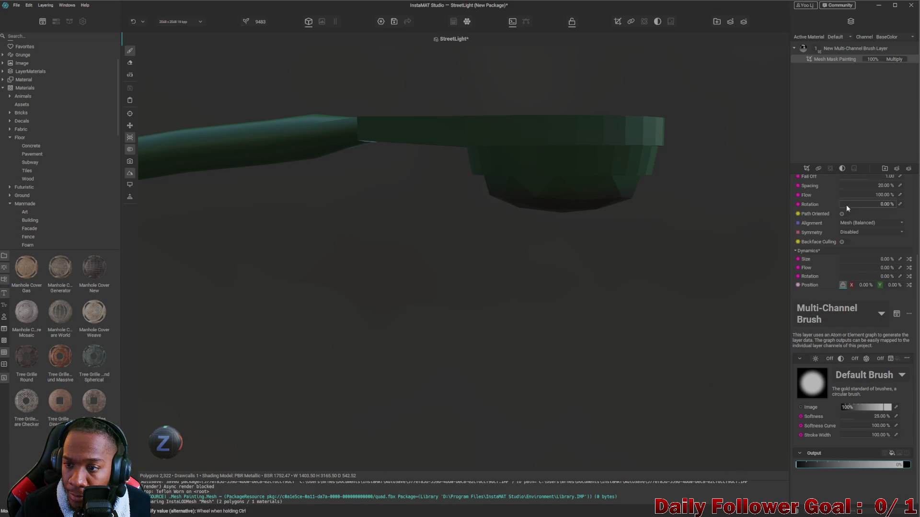
{"action": "scroll", "coordinate": [848, 216], "scroll_direction": "up", "scroll_amount": 4}
{"action": "left_click_drag", "start_coordinate": [846, 252], "coordinate": [855, 254]}
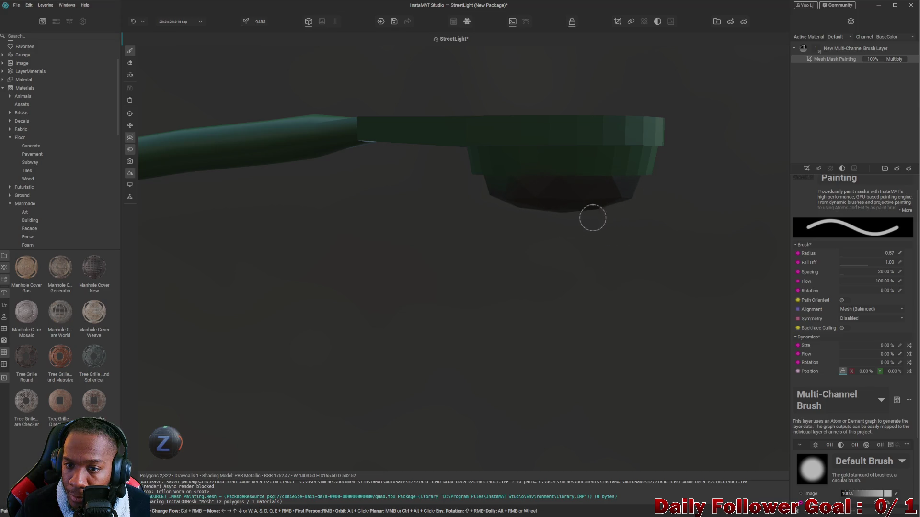
Inspect the lamp head's dark underside, then deselect the layer
{"action": "mouse_move", "coordinate": [602, 256]}
{"action": "left_mouse_down", "text": "alt"}
{"action": "mouse_move", "coordinate": [513, 208]}
{"action": "mouse_move", "coordinate": [624, 260]}
{"action": "mouse_move", "coordinate": [509, 249]}
{"action": "mouse_move", "coordinate": [603, 260]}
{"action": "mouse_move", "coordinate": [503, 267]}
{"action": "left_mouse_up", "text": "alt"}
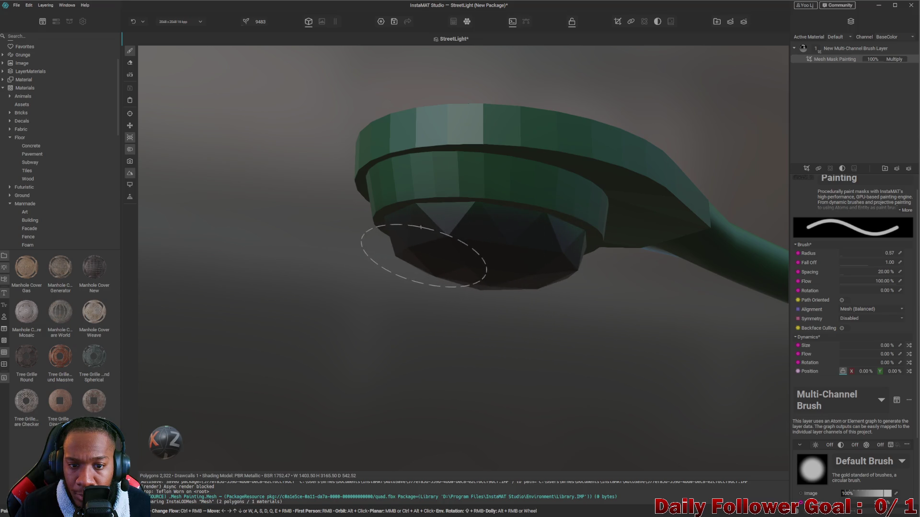
{"action": "mouse_move", "coordinate": [506, 256]}
{"action": "left_mouse_down", "text": "alt"}
{"action": "mouse_move", "coordinate": [542, 316]}
{"action": "mouse_move", "coordinate": [608, 309]}
{"action": "mouse_move", "coordinate": [491, 283]}
{"action": "mouse_move", "coordinate": [490, 245]}
{"action": "mouse_move", "coordinate": [475, 250]}
{"action": "mouse_move", "coordinate": [477, 287]}
{"action": "left_mouse_up", "text": "alt"}
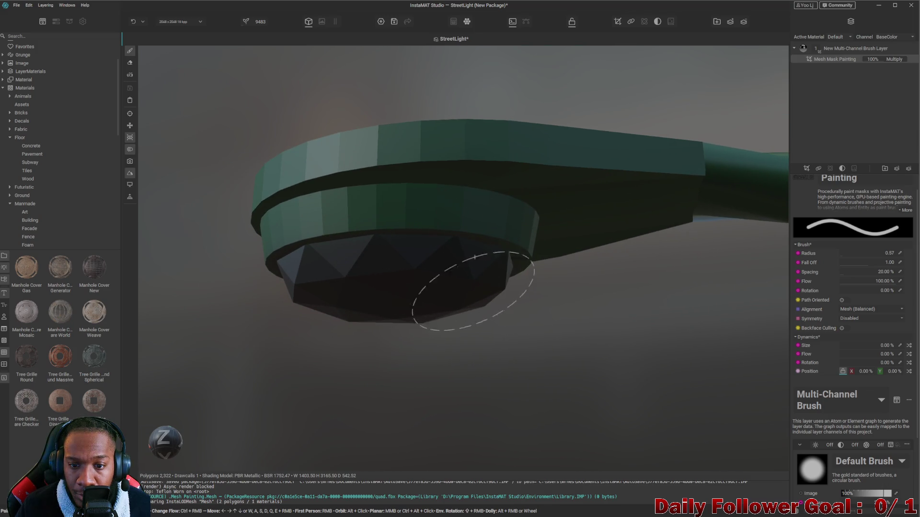
{"action": "mouse_move", "coordinate": [474, 320]}
{"action": "left_mouse_down", "text": "alt"}
{"action": "mouse_move", "coordinate": [513, 314]}
{"action": "mouse_move", "coordinate": [625, 327]}
{"action": "mouse_move", "coordinate": [501, 343]}
{"action": "mouse_move", "coordinate": [704, 345]}
{"action": "mouse_move", "coordinate": [495, 289]}
{"action": "mouse_move", "coordinate": [655, 334]}
{"action": "mouse_move", "coordinate": [419, 317]}
{"action": "mouse_move", "coordinate": [569, 235]}
{"action": "mouse_move", "coordinate": [569, 360]}
{"action": "mouse_move", "coordinate": [577, 281]}
{"action": "mouse_move", "coordinate": [540, 265]}
{"action": "mouse_move", "coordinate": [548, 228]}
{"action": "mouse_move", "coordinate": [639, 261]}
{"action": "mouse_move", "coordinate": [909, 31]}
{"action": "left_mouse_up", "text": "alt"}
{"action": "left_click", "coordinate": [847, 88]}
{"action": "scroll", "coordinate": [406, 144], "scroll_direction": "up", "scroll_amount": 2}
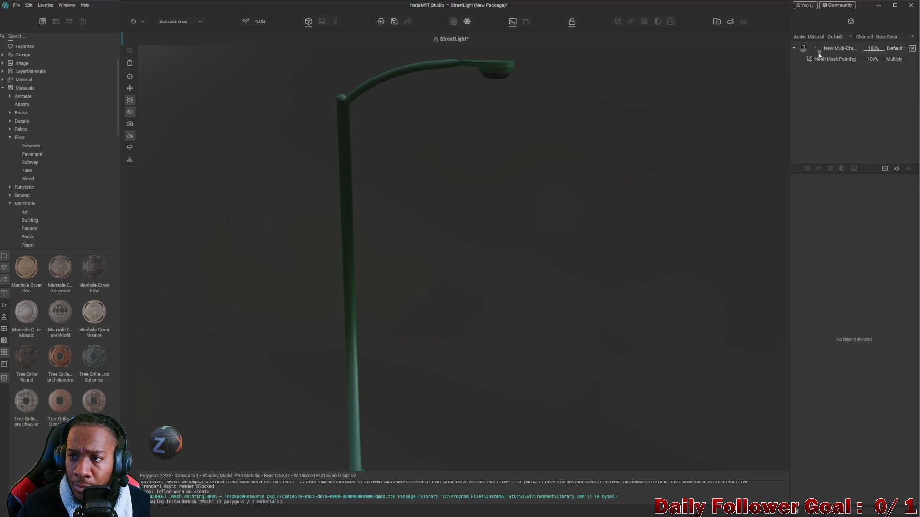
Select the new multi-channel brush layer and show its brush and colour channel settings
{"action": "left_click_drag", "start_coordinate": [561, 108], "coordinate": [505, 119], "text": "alt"}
{"action": "mouse_move", "coordinate": [531, 174]}
{"action": "left_mouse_down", "text": "alt"}
{"action": "mouse_move", "coordinate": [579, 149]}
{"action": "mouse_move", "coordinate": [496, 280]}
{"action": "mouse_move", "coordinate": [423, 263]}
{"action": "mouse_move", "coordinate": [467, 267]}
{"action": "left_mouse_up", "text": "alt"}
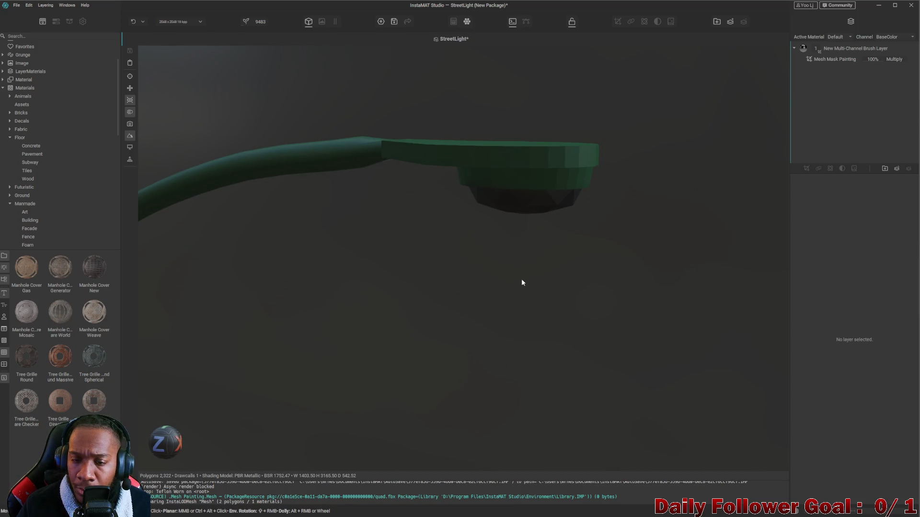
{"action": "left_click", "coordinate": [836, 50]}
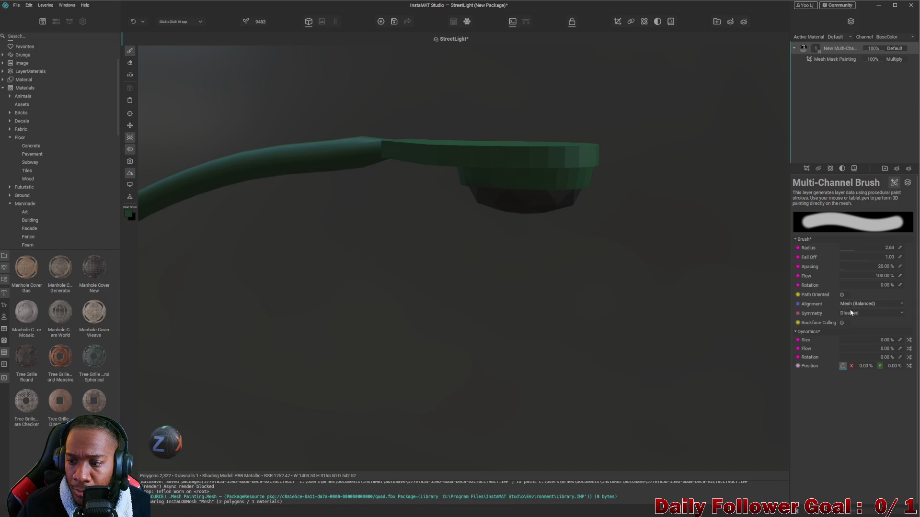
{"action": "left_click", "coordinate": [841, 171]}
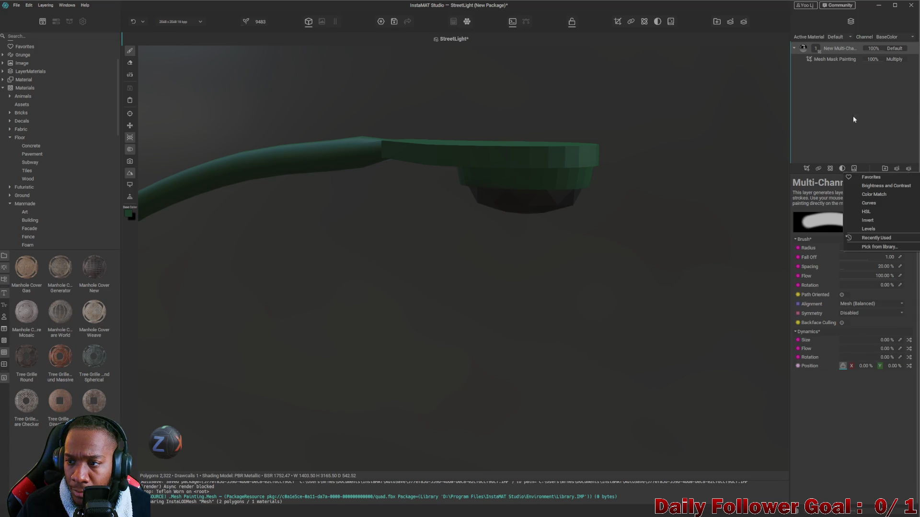
{"action": "left_click", "coordinate": [828, 111]}
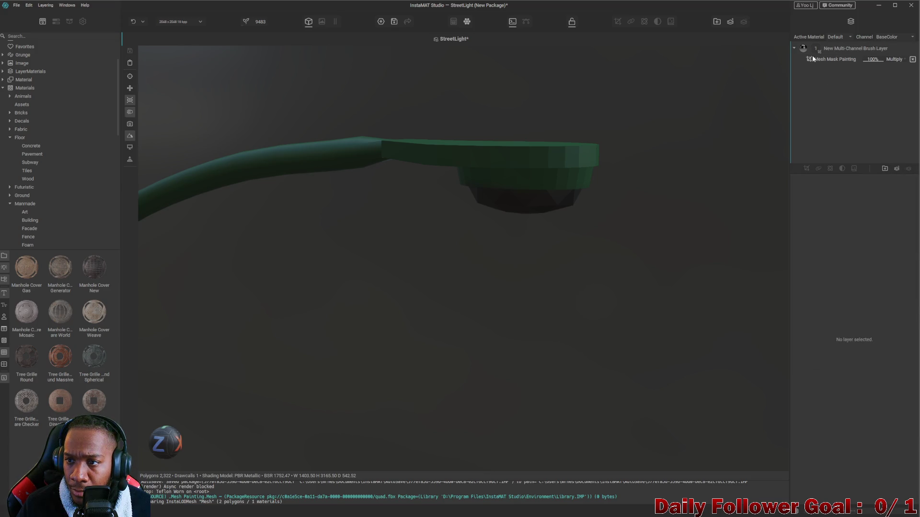
{"action": "left_click", "coordinate": [836, 49]}
{"action": "left_click", "coordinate": [907, 182]}
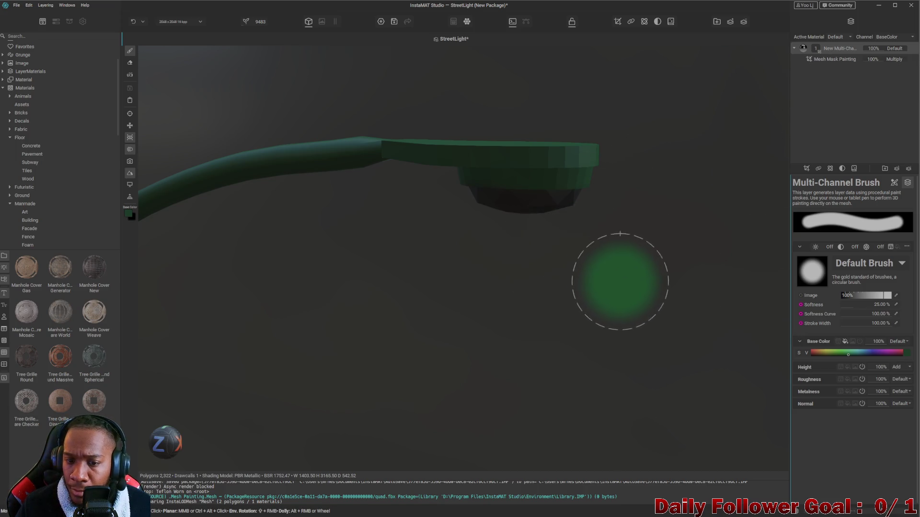
Orbit to view the whole green street light and its base disc from above
{"action": "left_click_drag", "start_coordinate": [616, 281], "coordinate": [619, 267], "text": "alt"}
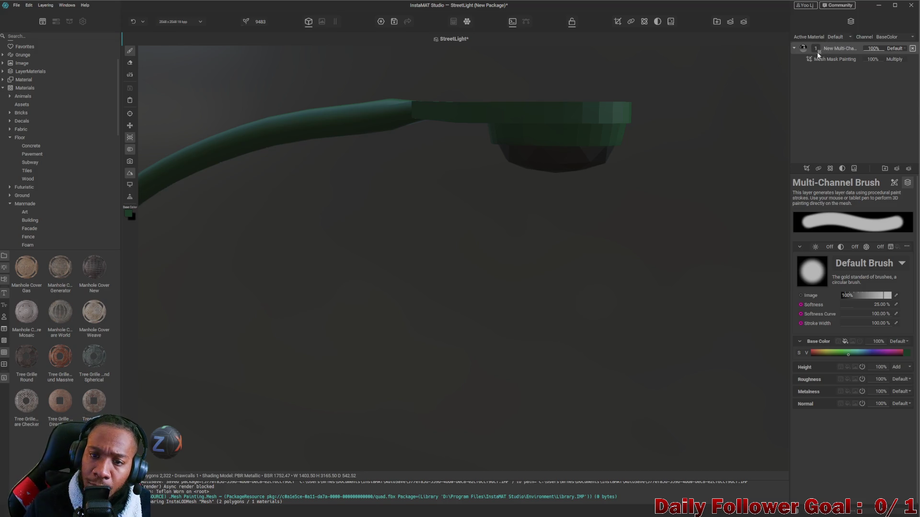
{"action": "left_click_drag", "start_coordinate": [436, 180], "coordinate": [496, 188], "text": "alt"}
{"action": "right_click_drag", "start_coordinate": [496, 188], "coordinate": [466, 268], "text": "alt"}
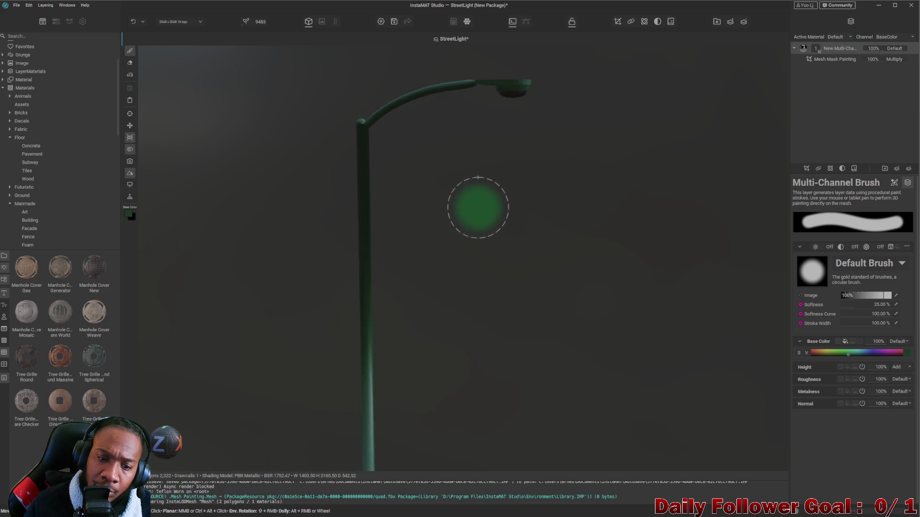
{"action": "left_click_drag", "start_coordinate": [466, 269], "coordinate": [484, 220], "text": "alt"}
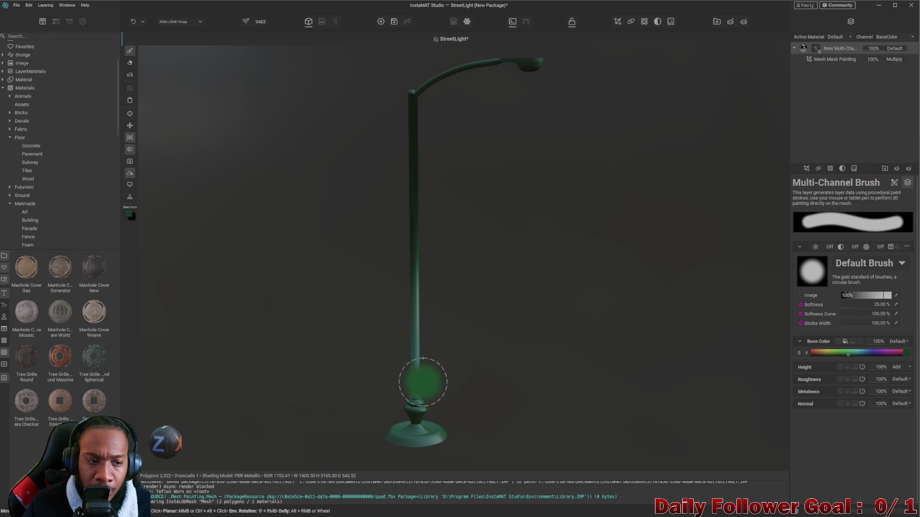
{"action": "scroll", "coordinate": [37, 191], "scroll_direction": "up", "scroll_amount": 2}
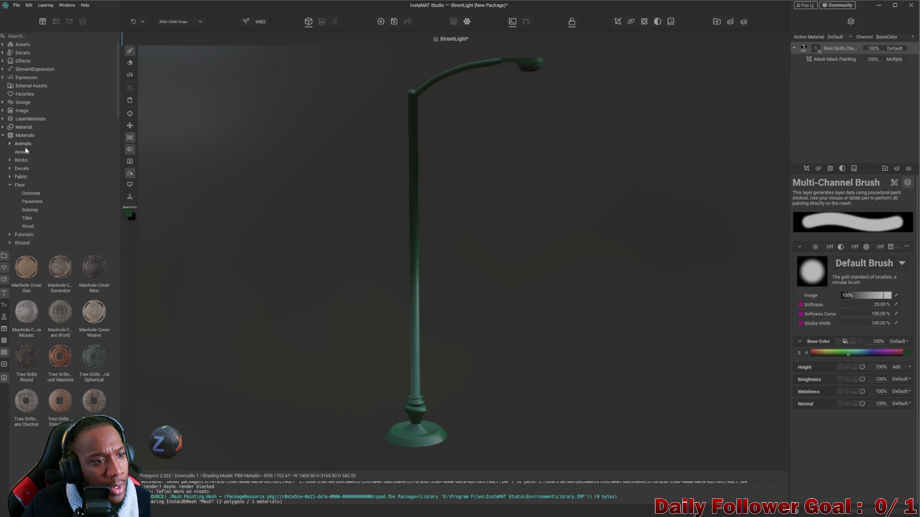
Try the Blood Custom decal on the street light and delete its layer again
{"action": "left_click", "coordinate": [22, 53]}
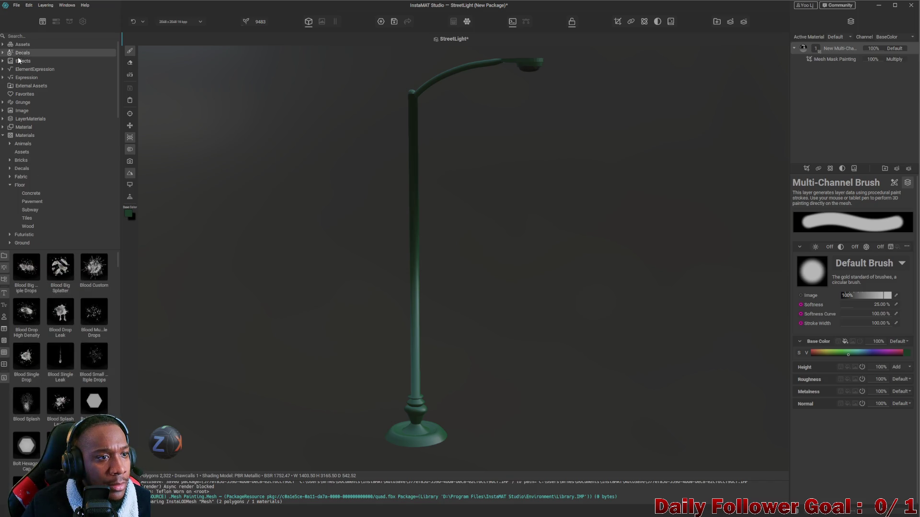
{"action": "left_click_drag", "start_coordinate": [94, 268], "coordinate": [403, 357]}
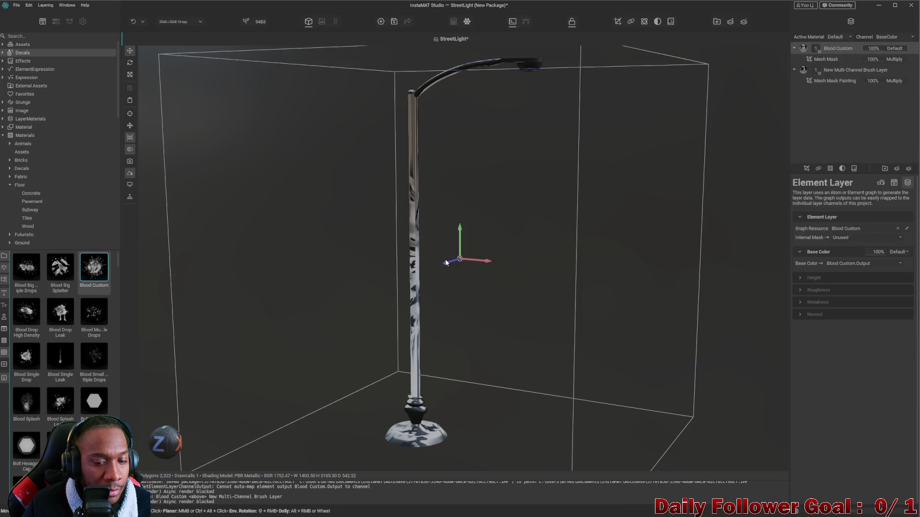
{"action": "key", "text": "Delete"}
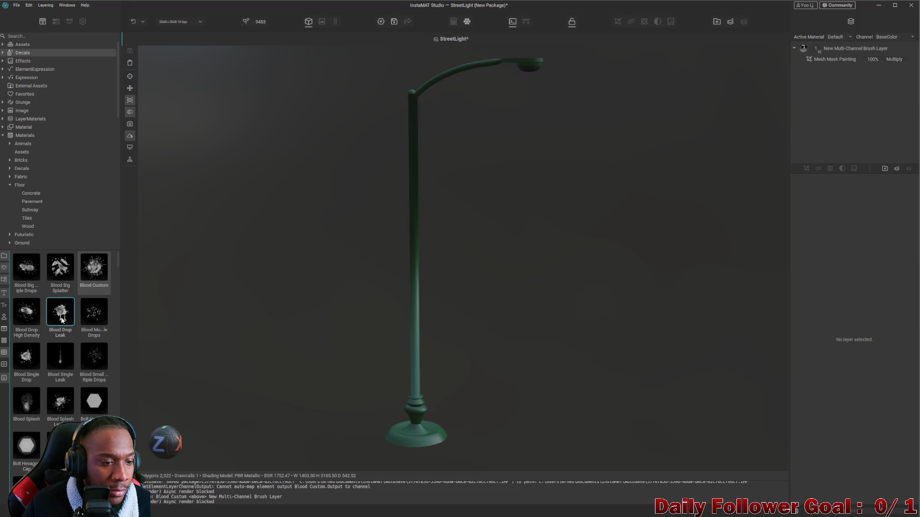
{"action": "scroll", "coordinate": [44, 361], "scroll_direction": "down", "scroll_amount": 5}
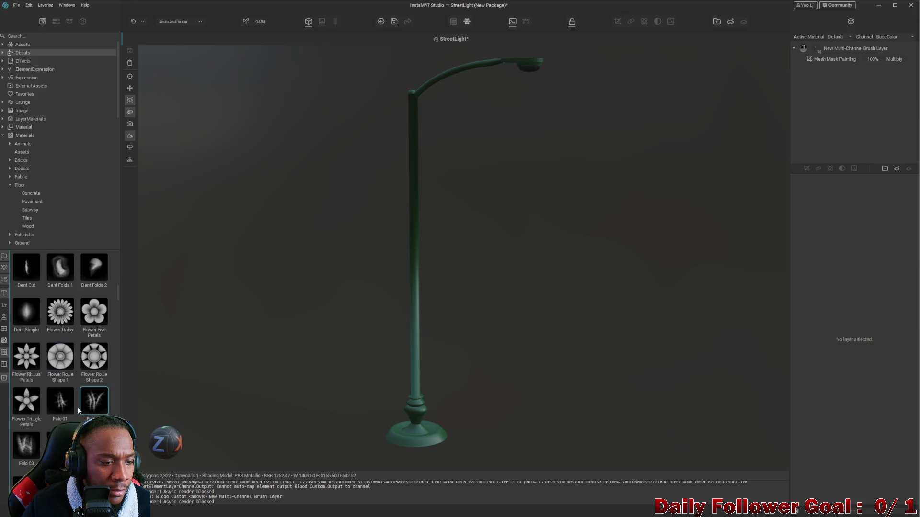
{"action": "scroll", "coordinate": [68, 392], "scroll_direction": "up", "scroll_amount": 2}
{"action": "scroll", "coordinate": [69, 392], "scroll_direction": "up", "scroll_amount": 2}
Try the Crack Combination 3 decal, undo it, and select the brush layer to show its settings
{"action": "left_click_drag", "start_coordinate": [65, 333], "coordinate": [430, 416]}
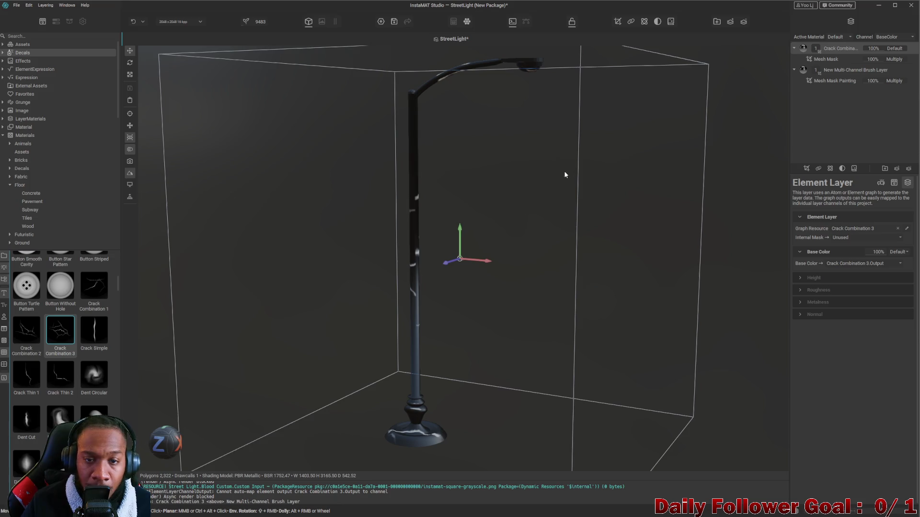
{"action": "key", "text": "ctrl+z"}
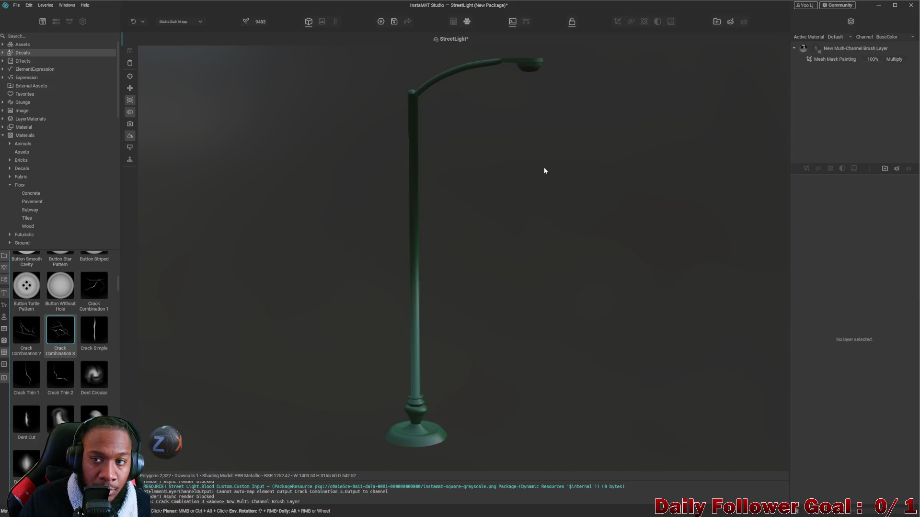
{"action": "scroll", "coordinate": [544, 171], "scroll_direction": "up", "scroll_amount": 1}
{"action": "right_click", "coordinate": [824, 95]}
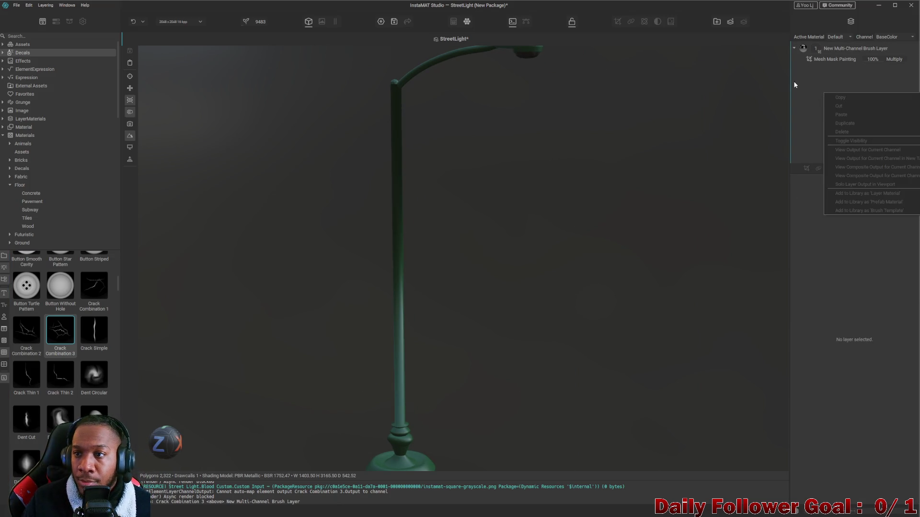
{"action": "left_click", "coordinate": [839, 48]}
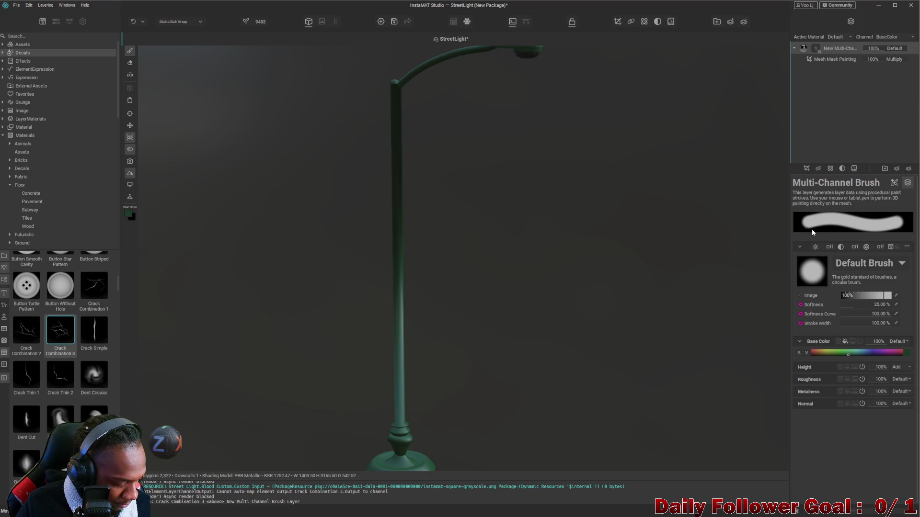
{"action": "scroll", "coordinate": [503, 115], "scroll_direction": "up", "scroll_amount": 2}
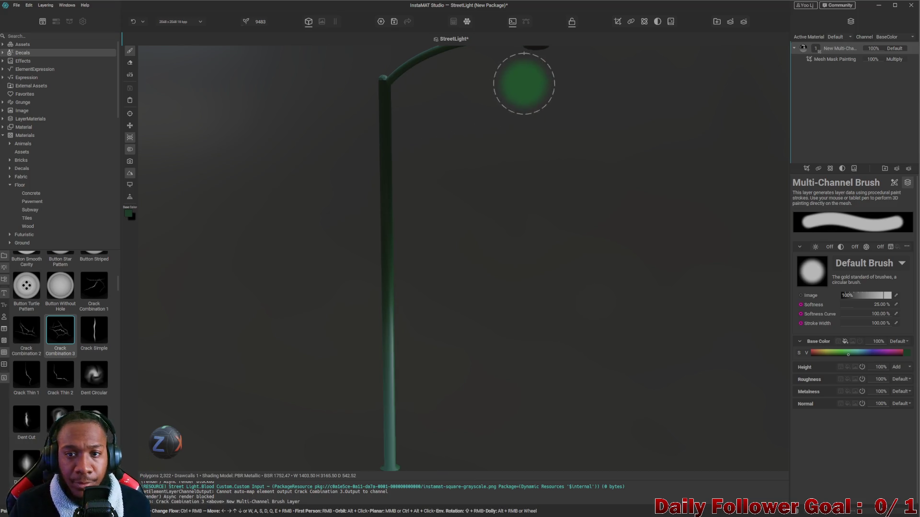
{"action": "scroll", "coordinate": [482, 247], "scroll_direction": "down", "scroll_amount": 2}
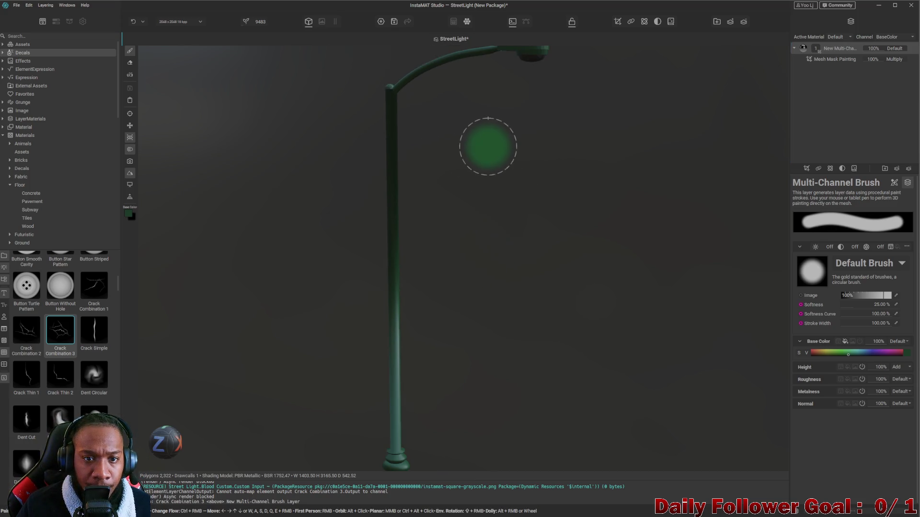
{"action": "scroll", "coordinate": [474, 212], "scroll_direction": "down", "scroll_amount": 1}
Set brush softness to 0% and desaturate the base colour toward pale yellow
{"action": "mouse_move", "coordinate": [469, 216]}
{"action": "left_mouse_down", "text": "alt"}
{"action": "mouse_move", "coordinate": [456, 282]}
{"action": "mouse_move", "coordinate": [460, 230]}
{"action": "mouse_move", "coordinate": [471, 388]}
{"action": "left_mouse_up", "text": "alt"}
{"action": "scroll", "coordinate": [470, 388], "scroll_direction": "up", "scroll_amount": 3}
{"action": "scroll", "coordinate": [468, 315], "scroll_direction": "up", "scroll_amount": 2}
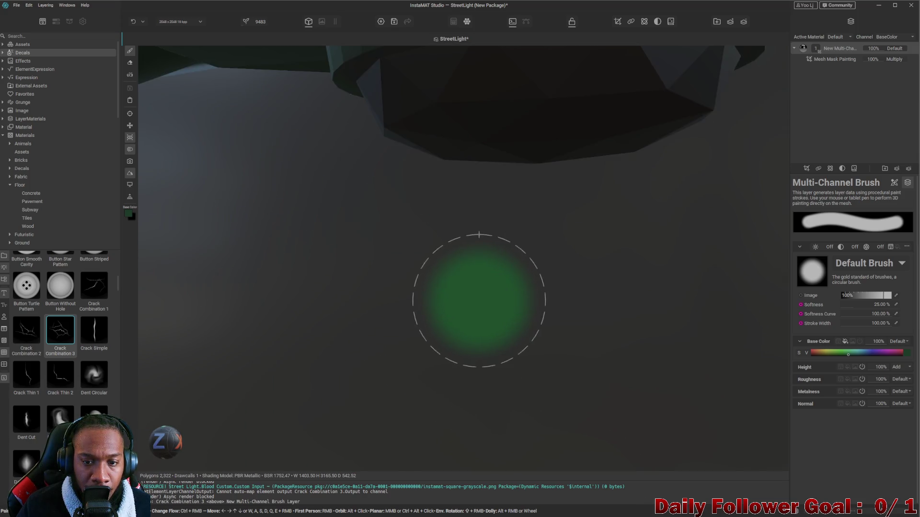
{"action": "scroll", "coordinate": [479, 304], "scroll_direction": "down", "scroll_amount": 2}
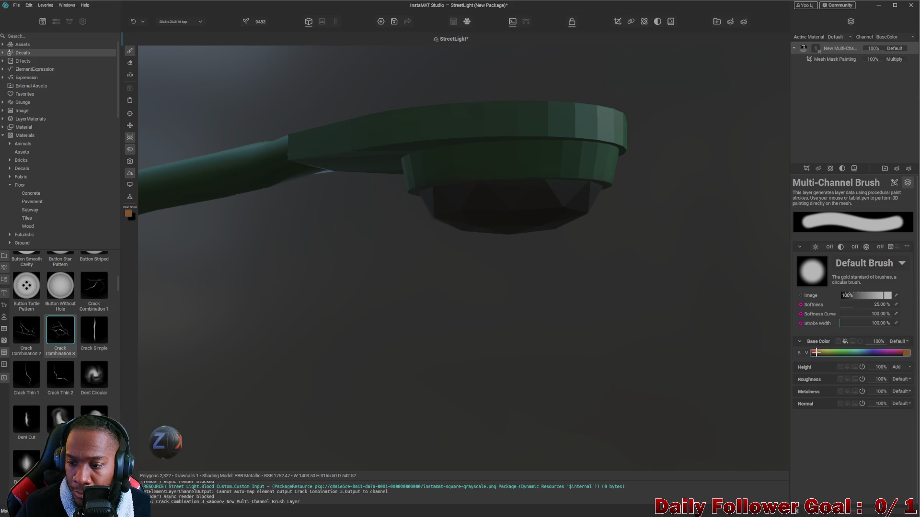
{"action": "mouse_move", "coordinate": [847, 307]}
{"action": "left_mouse_down"}
{"action": "mouse_move", "coordinate": [891, 306]}
{"action": "mouse_move", "coordinate": [837, 309]}
{"action": "left_mouse_up"}
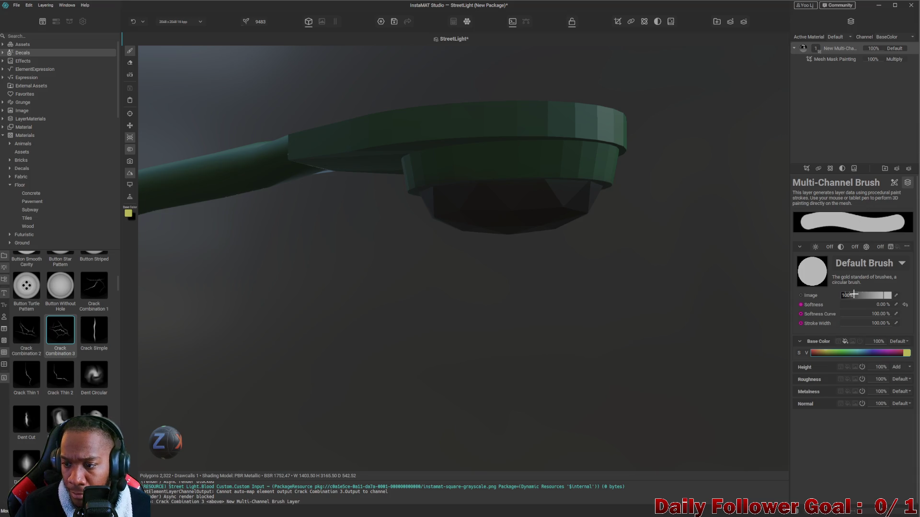
{"action": "left_click", "coordinate": [906, 352]}
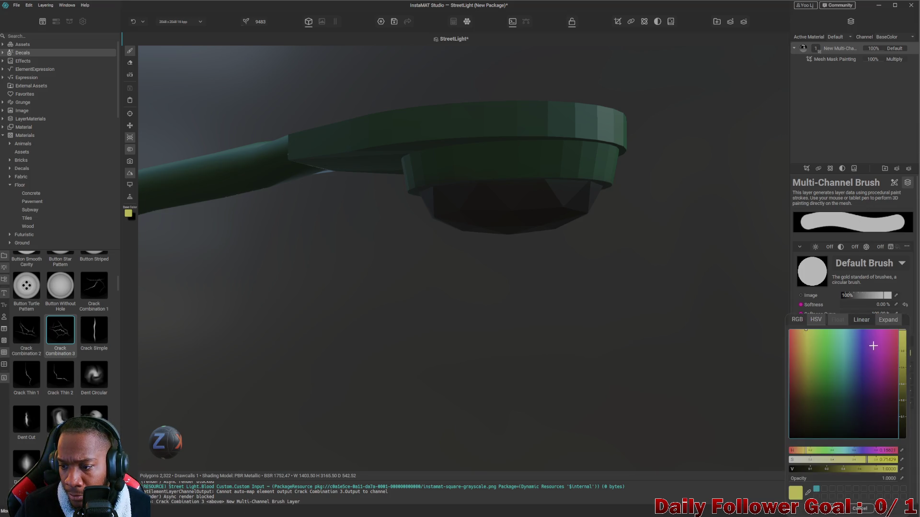
{"action": "left_click_drag", "start_coordinate": [832, 462], "coordinate": [823, 463]}
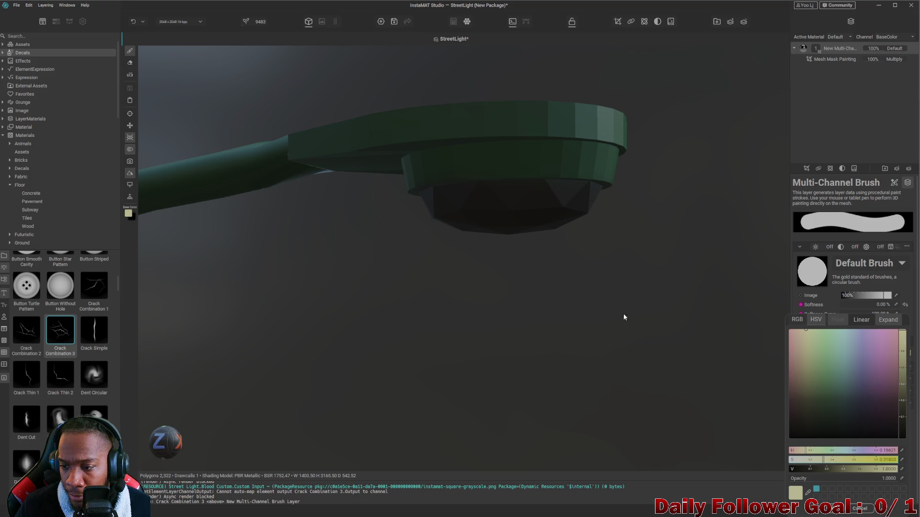
{"action": "left_click", "coordinate": [539, 237]}
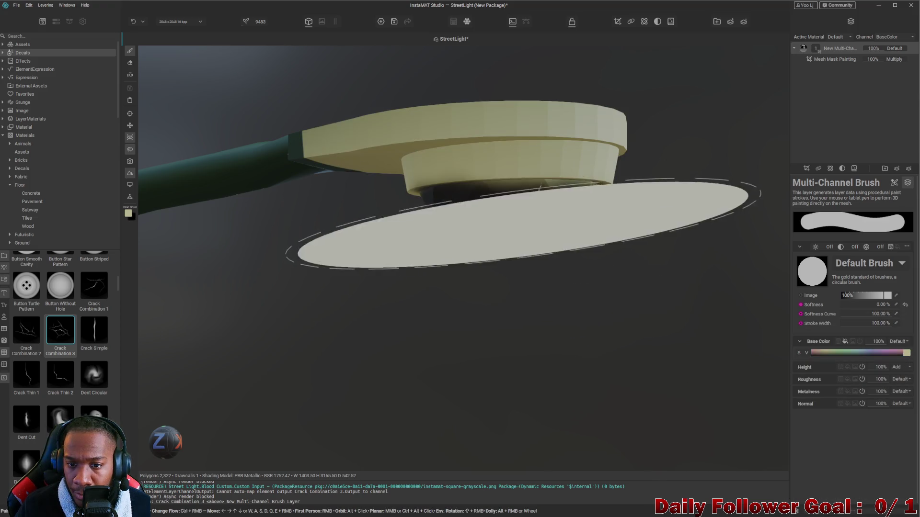
{"action": "scroll", "coordinate": [572, 264], "scroll_direction": "up", "scroll_amount": 5}
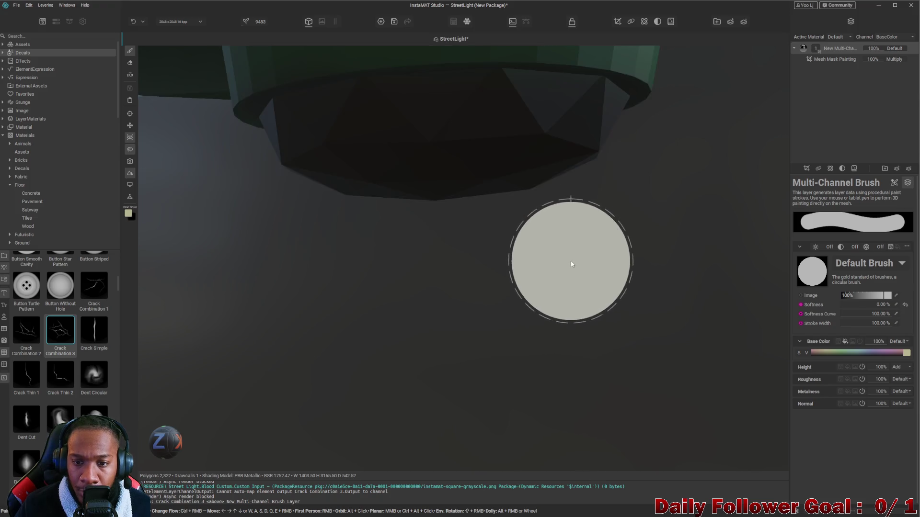
{"action": "scroll", "coordinate": [571, 264], "scroll_direction": "up", "scroll_amount": 2}
{"action": "scroll", "coordinate": [562, 294], "scroll_direction": "down", "scroll_amount": 5}
{"action": "scroll", "coordinate": [551, 186], "scroll_direction": "up", "scroll_amount": 2}
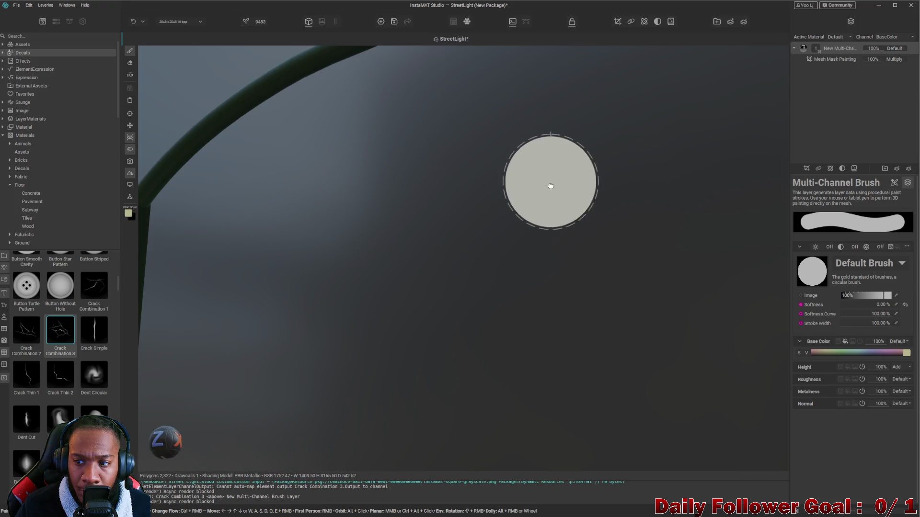
{"action": "scroll", "coordinate": [540, 262], "scroll_direction": "down", "scroll_amount": 3}
Make the base colour even paler cream and shrink the brush radius to 0.50
{"action": "mouse_move", "coordinate": [523, 240]}
{"action": "left_mouse_down", "text": "alt"}
{"action": "mouse_move", "coordinate": [527, 180]}
{"action": "mouse_move", "coordinate": [542, 208]}
{"action": "left_mouse_up", "text": "alt"}
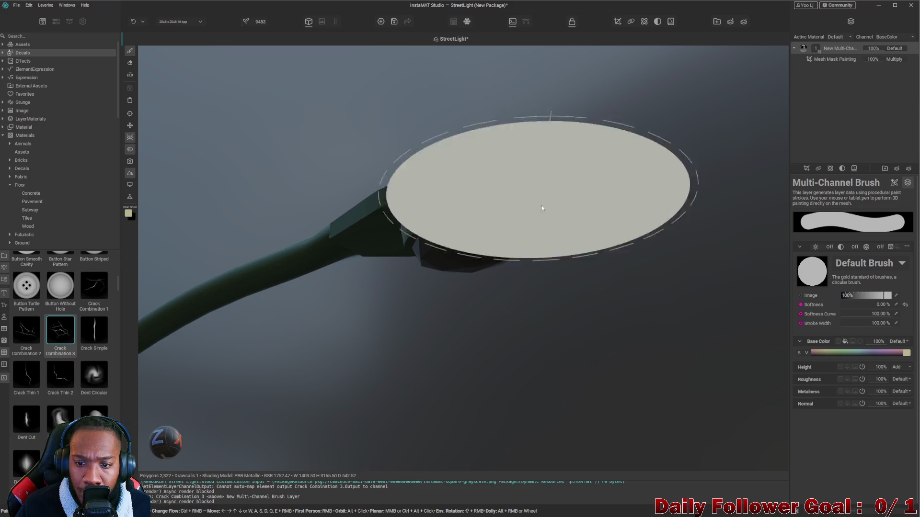
{"action": "left_click", "coordinate": [907, 353]}
{"action": "left_click_drag", "start_coordinate": [799, 460], "coordinate": [808, 462]}
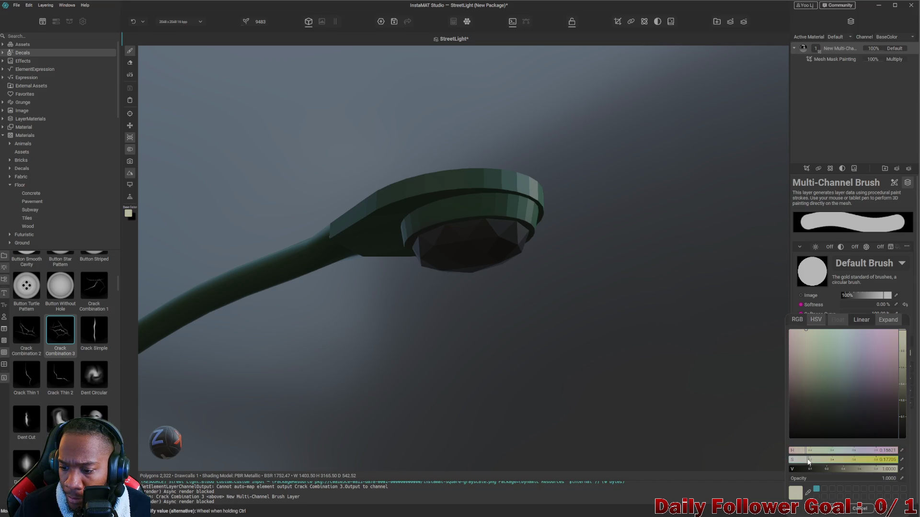
{"action": "left_click", "coordinate": [834, 509]}
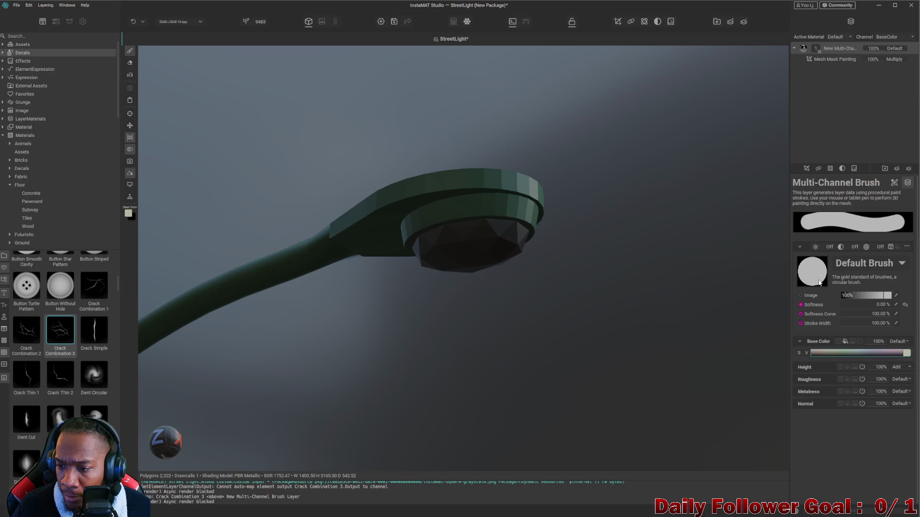
{"action": "left_click", "coordinate": [893, 183]}
{"action": "left_click_drag", "start_coordinate": [850, 251], "coordinate": [845, 252]}
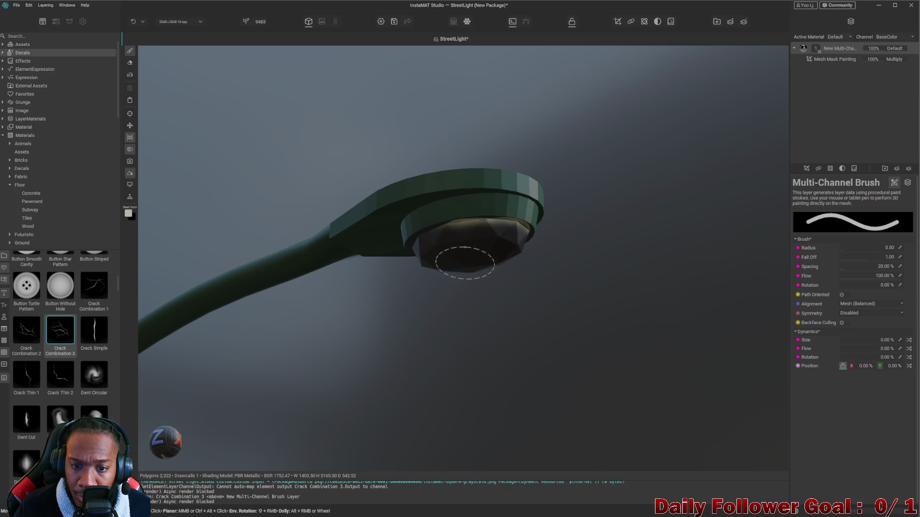
Orbit to face the lamp lens and select the brush layer's Mesh Mask Painting entry
{"action": "left_click_drag", "start_coordinate": [485, 266], "coordinate": [465, 344], "text": "alt"}
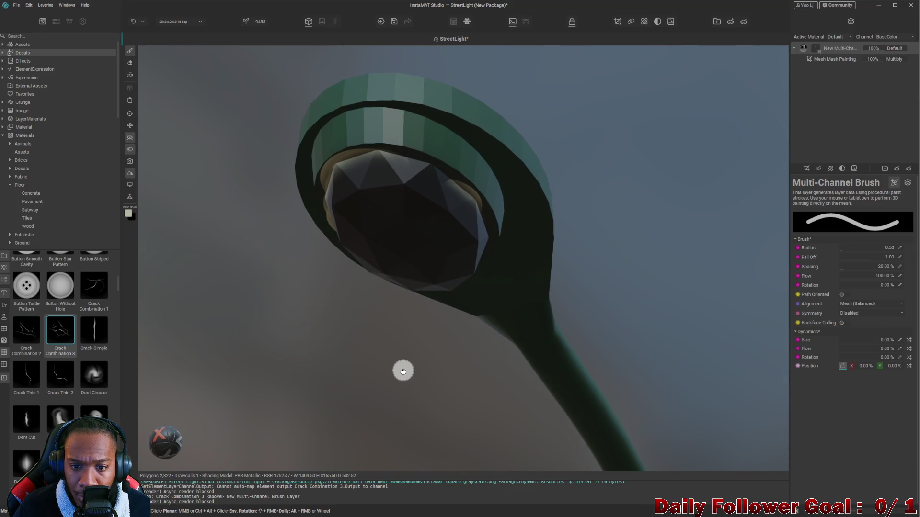
{"action": "left_click_drag", "start_coordinate": [465, 344], "coordinate": [385, 264], "text": "alt"}
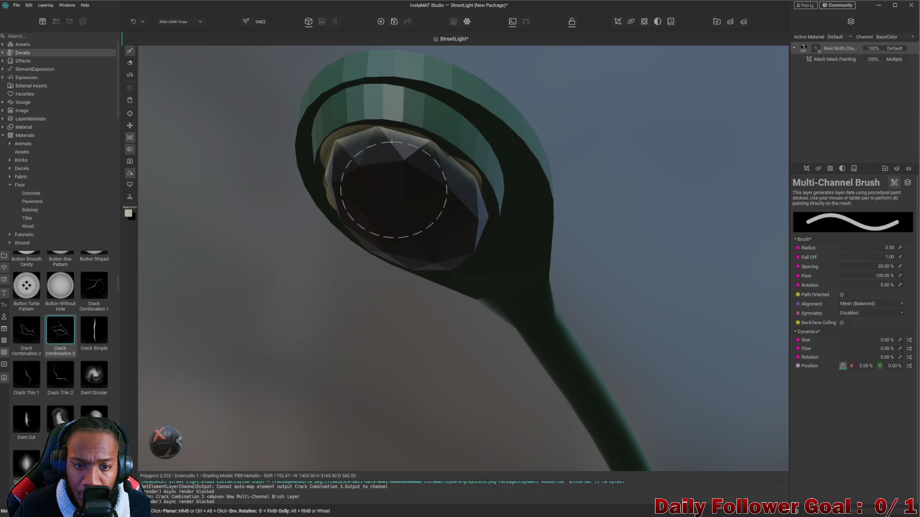
{"action": "left_click_drag", "start_coordinate": [410, 223], "coordinate": [438, 221], "text": "alt"}
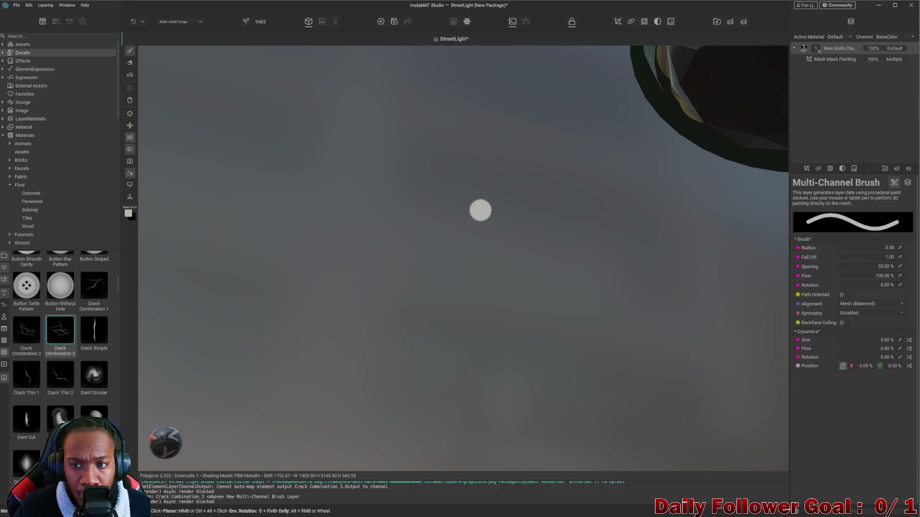
{"action": "left_click_drag", "start_coordinate": [437, 221], "coordinate": [452, 216], "text": "alt"}
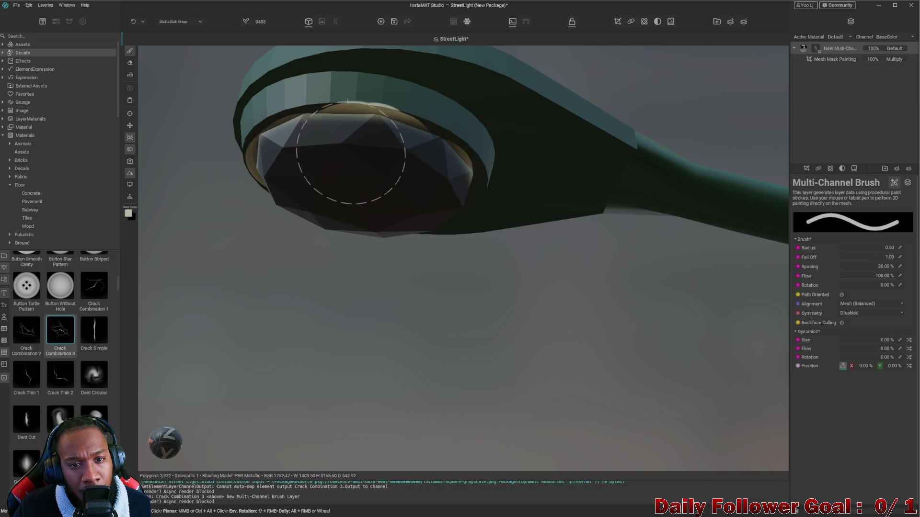
{"action": "left_click_drag", "start_coordinate": [350, 153], "coordinate": [361, 217], "text": "alt"}
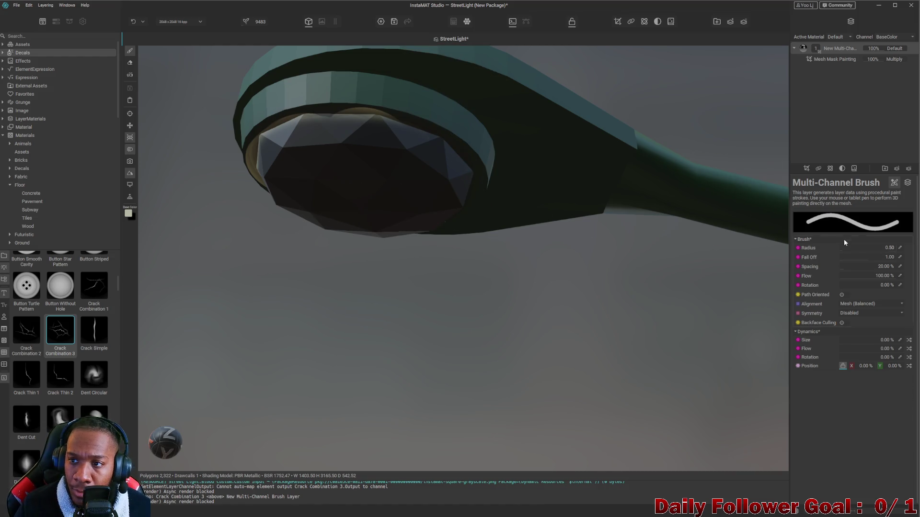
{"action": "left_click", "coordinate": [825, 58]}
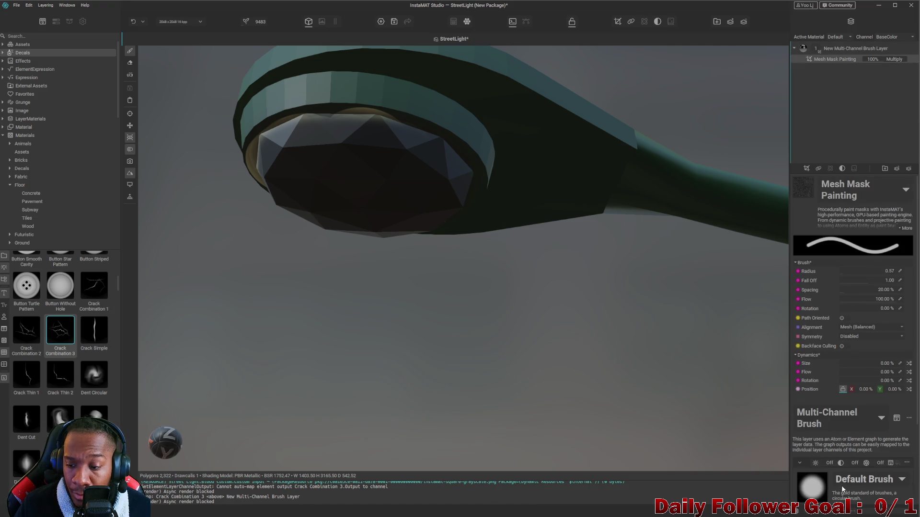
{"action": "scroll", "coordinate": [832, 465], "scroll_direction": "down", "scroll_amount": 4}
{"action": "mouse_move", "coordinate": [318, 154]}
{"action": "left_mouse_down"}
{"action": "mouse_move", "coordinate": [312, 183]}
{"action": "mouse_move", "coordinate": [380, 183]}
{"action": "left_mouse_up"}
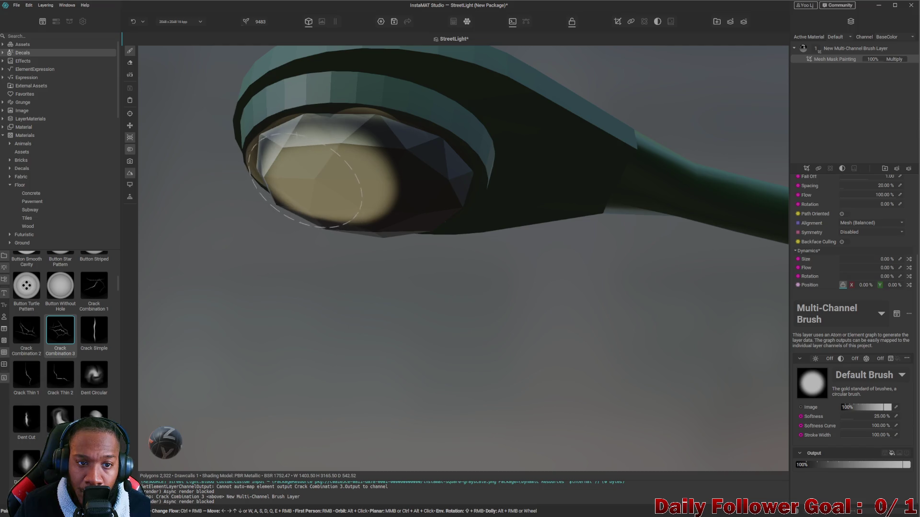
{"action": "left_click_drag", "start_coordinate": [397, 184], "coordinate": [405, 180]}
{"action": "left_click", "coordinate": [423, 194]}
{"action": "mouse_move", "coordinate": [333, 237]}
{"action": "left_mouse_down", "text": "alt"}
{"action": "mouse_move", "coordinate": [396, 222]}
{"action": "mouse_move", "coordinate": [476, 236]}
{"action": "left_mouse_up", "text": "alt"}
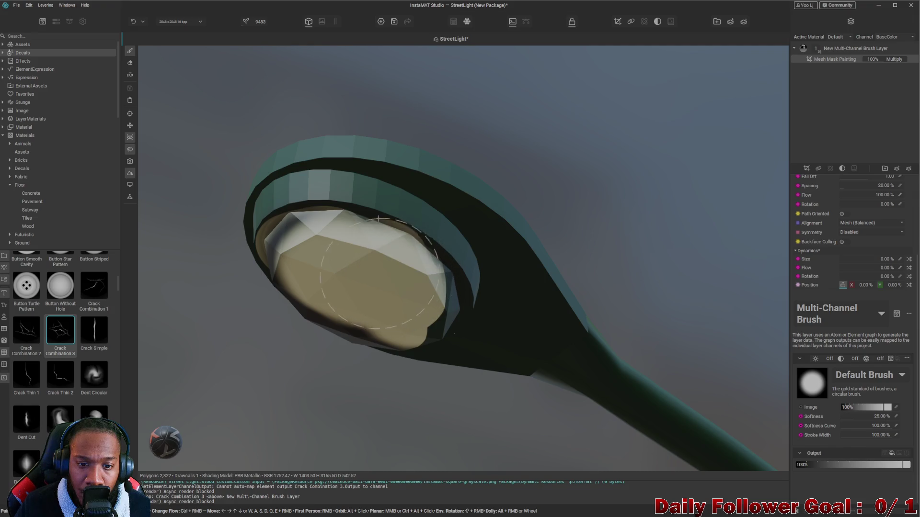
{"action": "scroll", "coordinate": [440, 242], "scroll_direction": "up", "scroll_amount": 5}
{"action": "mouse_move", "coordinate": [440, 242]}
{"action": "left_mouse_down", "text": "alt"}
{"action": "mouse_move", "coordinate": [493, 263]}
{"action": "mouse_move", "coordinate": [626, 256]}
{"action": "mouse_move", "coordinate": [586, 319]}
{"action": "mouse_move", "coordinate": [542, 288]}
{"action": "mouse_move", "coordinate": [610, 322]}
{"action": "mouse_move", "coordinate": [522, 311]}
{"action": "mouse_move", "coordinate": [447, 237]}
{"action": "mouse_move", "coordinate": [524, 263]}
{"action": "mouse_move", "coordinate": [538, 308]}
{"action": "mouse_move", "coordinate": [589, 300]}
{"action": "left_mouse_up", "text": "alt"}
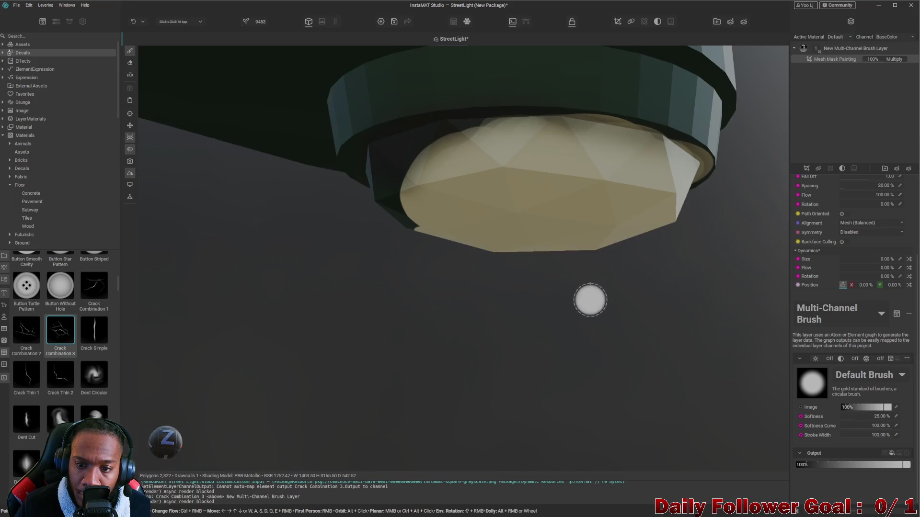
{"action": "mouse_move", "coordinate": [482, 219]}
{"action": "left_mouse_down", "text": "alt"}
{"action": "mouse_move", "coordinate": [487, 240]}
{"action": "mouse_move", "coordinate": [517, 251]}
{"action": "left_mouse_up", "text": "alt"}
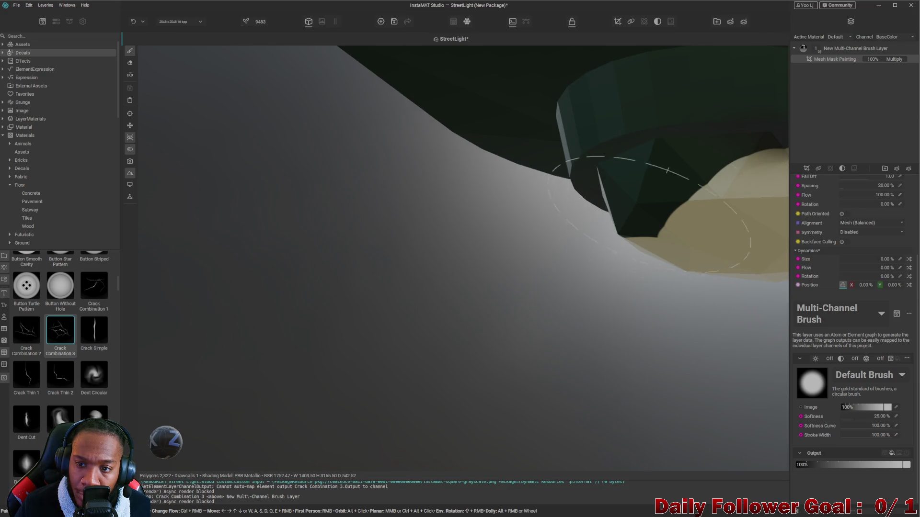
{"action": "left_click_drag", "start_coordinate": [640, 237], "coordinate": [664, 251]}
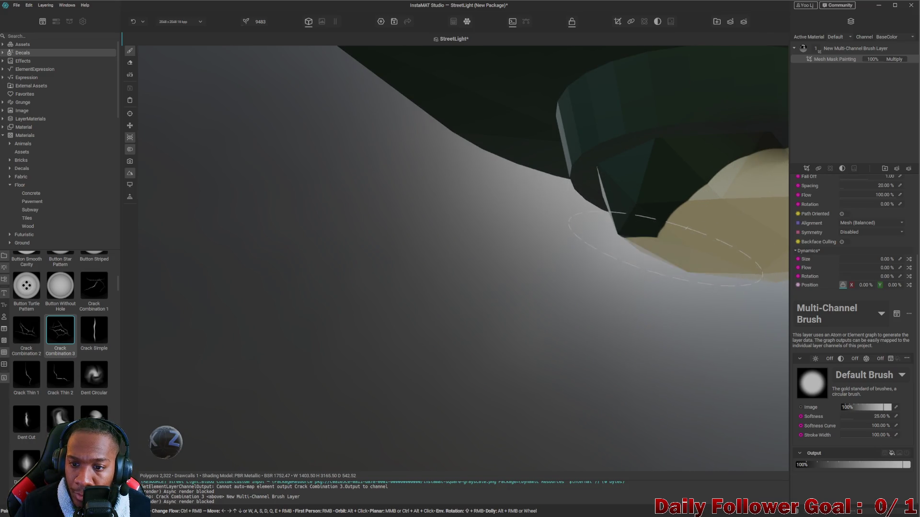
{"action": "left_click", "coordinate": [855, 48]}
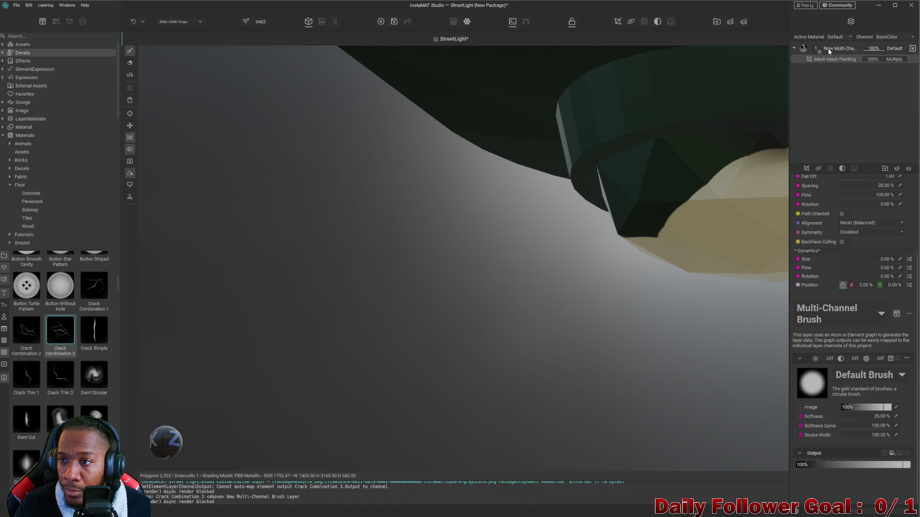
{"action": "left_click_drag", "start_coordinate": [683, 219], "coordinate": [421, 200], "text": "alt"}
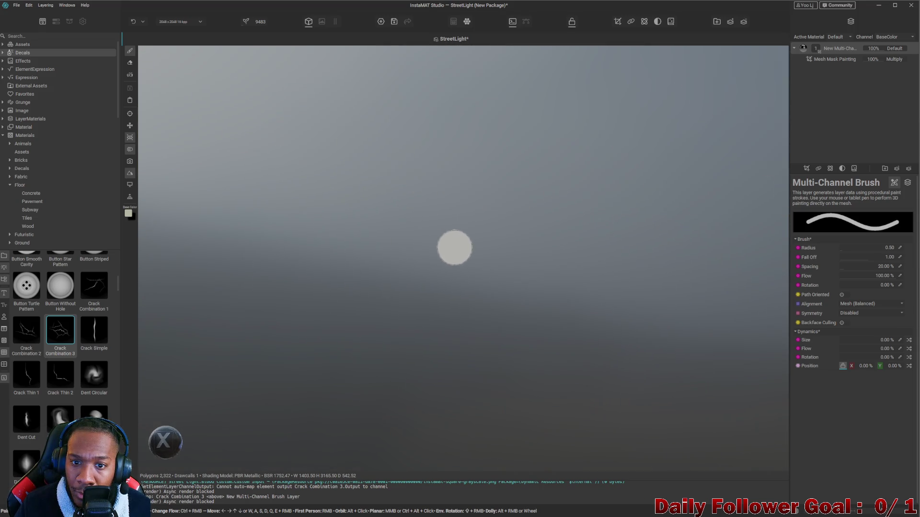
{"action": "mouse_move", "coordinate": [420, 200]}
{"action": "left_mouse_down", "text": "alt"}
{"action": "mouse_move", "coordinate": [556, 253]}
{"action": "mouse_move", "coordinate": [550, 240]}
{"action": "left_mouse_up", "text": "alt"}
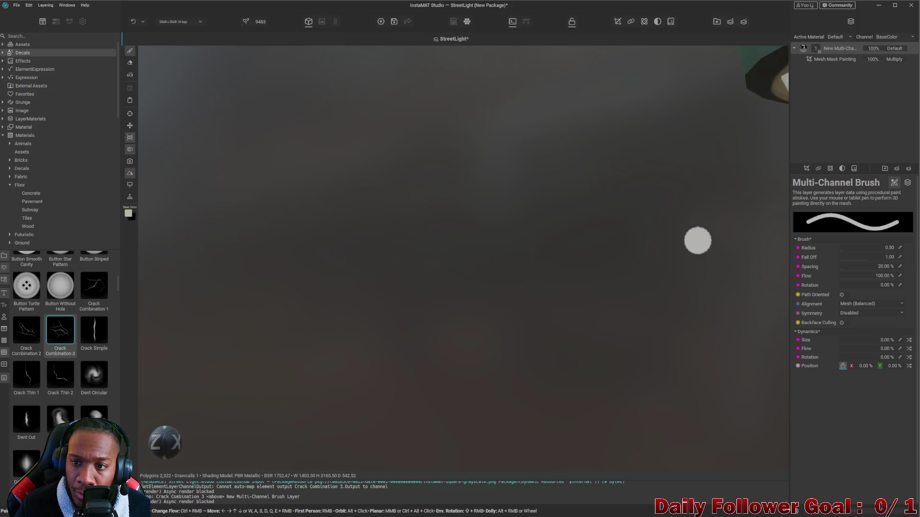
{"action": "scroll", "coordinate": [551, 239], "scroll_direction": "up", "scroll_amount": 2}
{"action": "scroll", "coordinate": [503, 187], "scroll_direction": "up", "scroll_amount": 4}
{"action": "scroll", "coordinate": [500, 183], "scroll_direction": "down", "scroll_amount": 4}
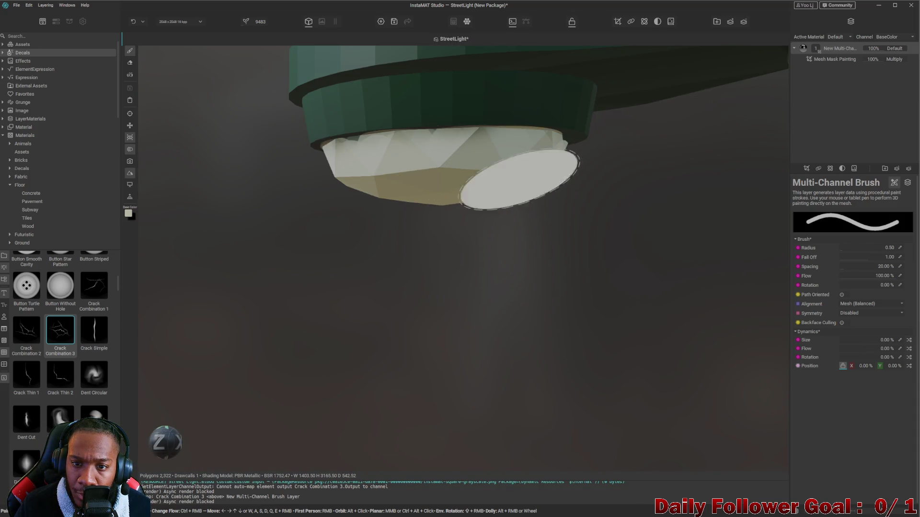
{"action": "scroll", "coordinate": [474, 230], "scroll_direction": "down", "scroll_amount": 3}
{"action": "scroll", "coordinate": [362, 222], "scroll_direction": "down", "scroll_amount": 2}
{"action": "scroll", "coordinate": [358, 265], "scroll_direction": "down", "scroll_amount": 1}
{"action": "mouse_move", "coordinate": [357, 264]}
{"action": "left_mouse_down", "text": "alt"}
{"action": "mouse_move", "coordinate": [465, 303]}
{"action": "mouse_move", "coordinate": [339, 297]}
{"action": "mouse_move", "coordinate": [290, 312]}
{"action": "mouse_move", "coordinate": [487, 324]}
{"action": "mouse_move", "coordinate": [427, 318]}
{"action": "mouse_move", "coordinate": [553, 350]}
{"action": "mouse_move", "coordinate": [187, 322]}
{"action": "mouse_move", "coordinate": [353, 285]}
{"action": "mouse_move", "coordinate": [642, 307]}
{"action": "mouse_move", "coordinate": [392, 240]}
{"action": "left_mouse_up", "text": "alt"}
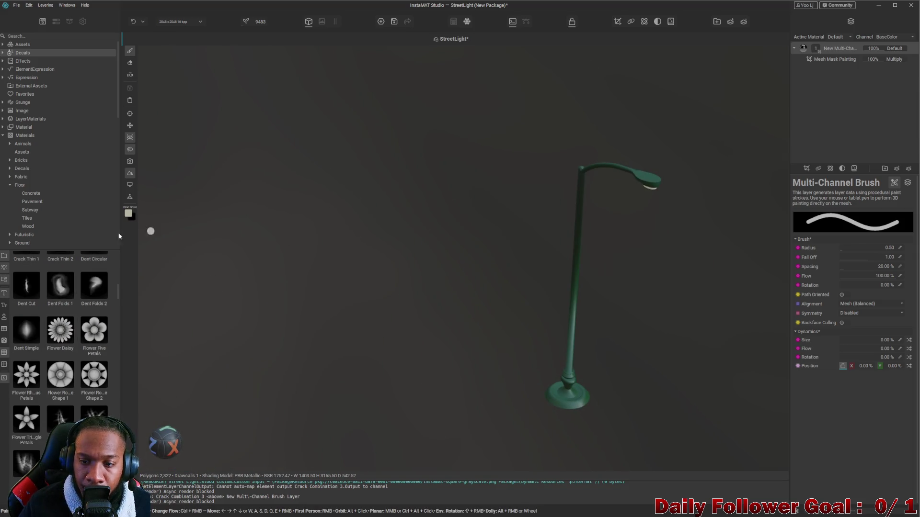
{"action": "mouse_move", "coordinate": [150, 230]}
{"action": "left_mouse_down", "text": "alt"}
{"action": "mouse_move", "coordinate": [536, 333]}
{"action": "mouse_move", "coordinate": [433, 347]}
{"action": "mouse_move", "coordinate": [343, 323]}
{"action": "left_mouse_up", "text": "alt"}
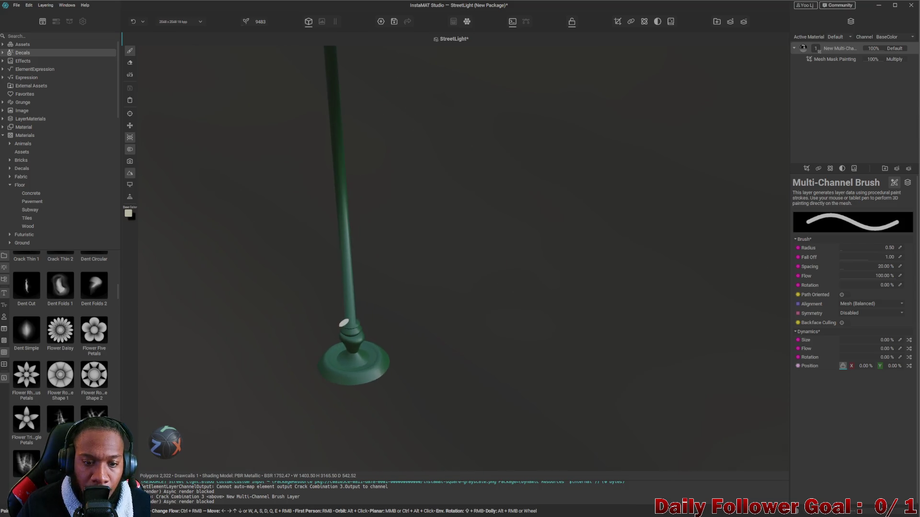
{"action": "scroll", "coordinate": [389, 437], "scroll_direction": "up", "scroll_amount": 5}
{"action": "scroll", "coordinate": [719, 225], "scroll_direction": "down", "scroll_amount": 5}
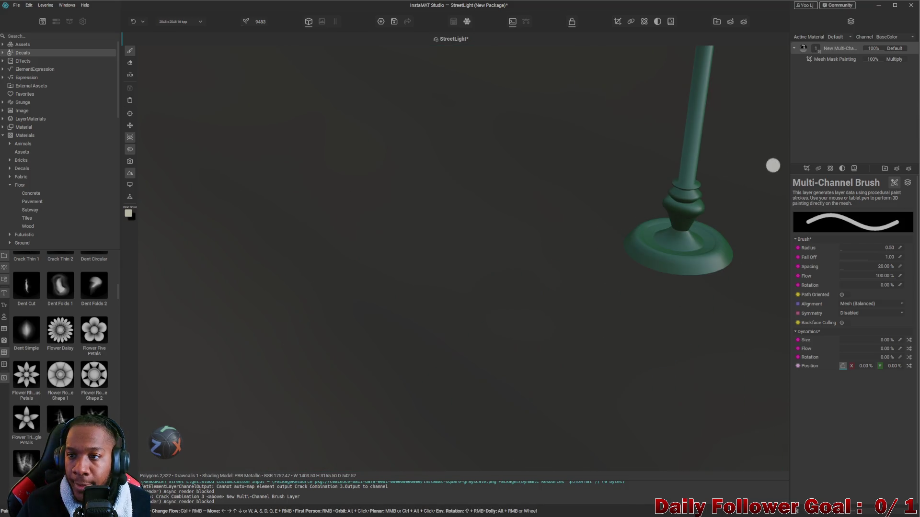
{"action": "middle_click_drag", "start_coordinate": [590, 183], "coordinate": [529, 213]}
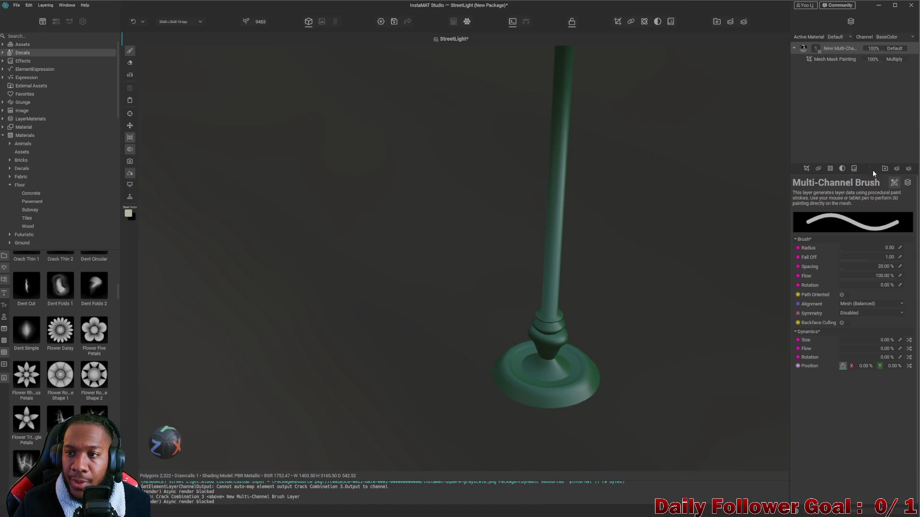
Deselect the brush layer and add a new Multi-Channel Layer above it
{"action": "left_click", "coordinate": [824, 105]}
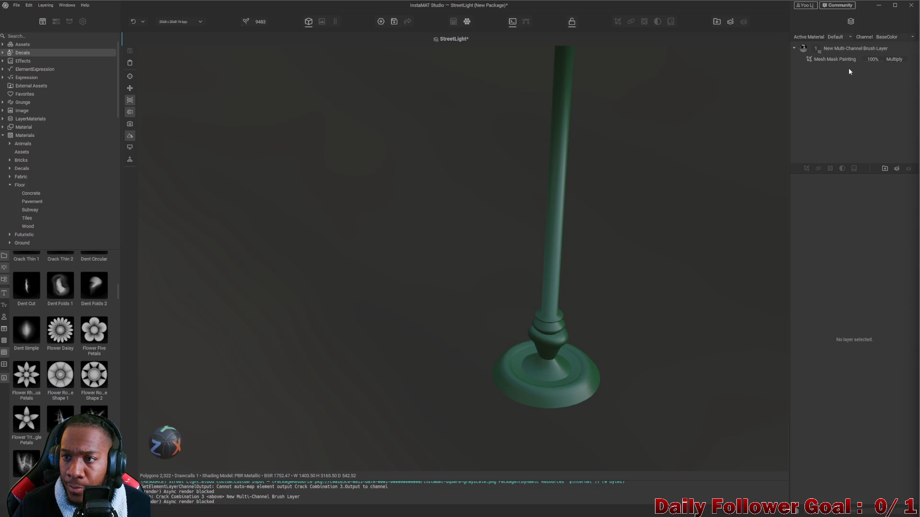
{"action": "left_click", "coordinate": [897, 170]}
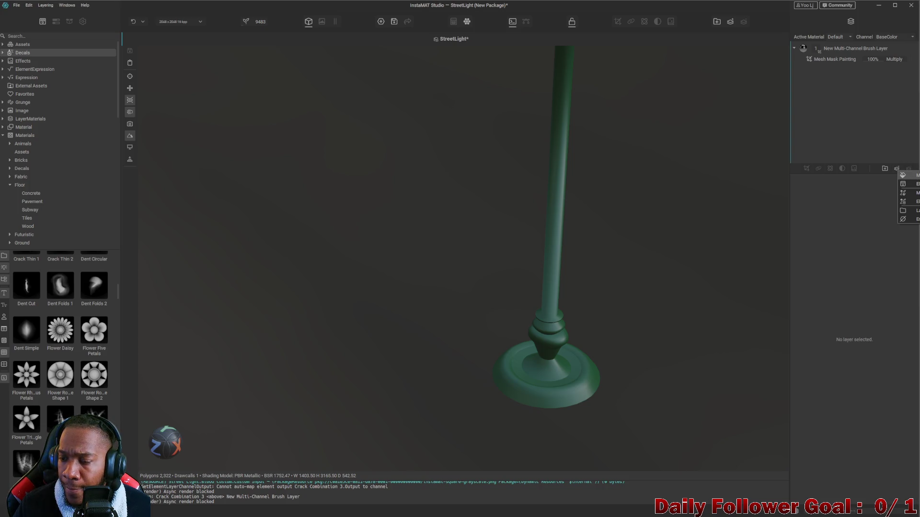
{"action": "left_click", "coordinate": [907, 175]}
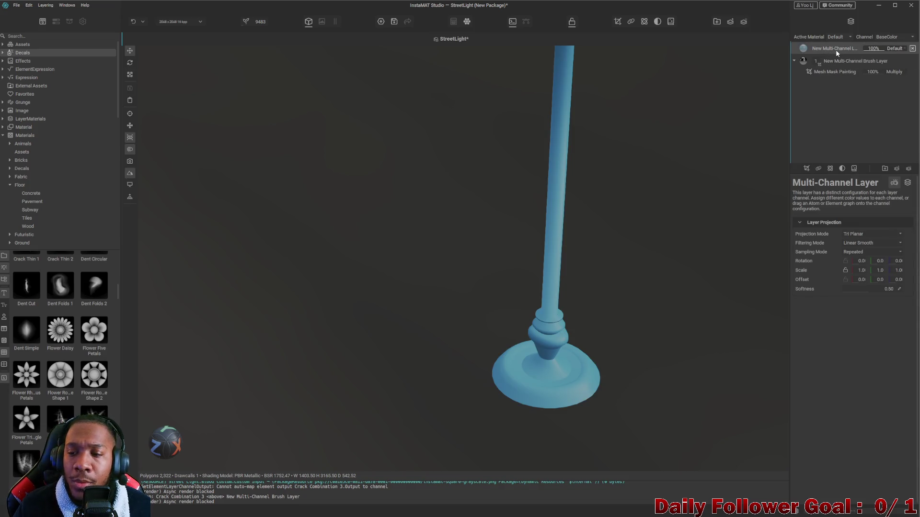
Set the layer's BaseColor to a dark, low-saturation maroon in the colour picker and confirm
{"action": "left_click", "coordinate": [907, 183]}
{"action": "left_click", "coordinate": [908, 235]}
{"action": "left_click_drag", "start_coordinate": [847, 272], "coordinate": [793, 252]}
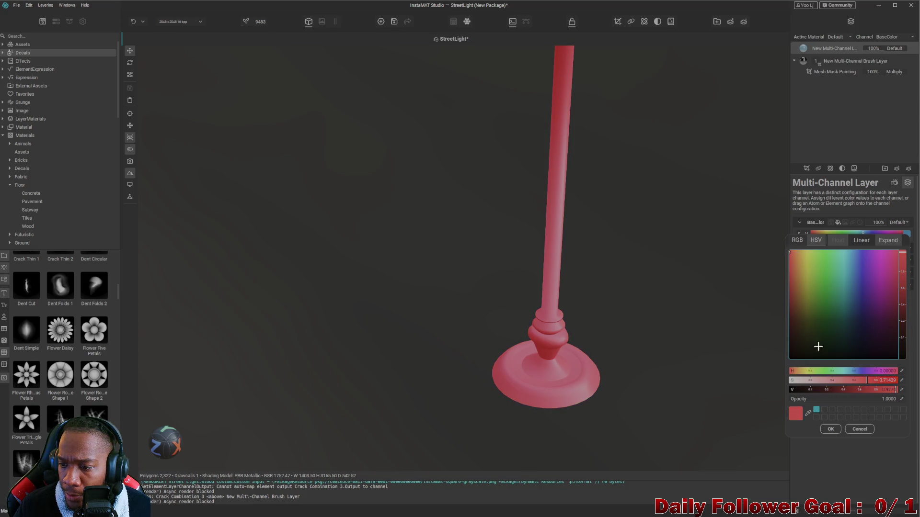
{"action": "left_click", "coordinate": [795, 379]}
{"action": "mouse_move", "coordinate": [827, 302]}
{"action": "left_mouse_down"}
{"action": "mouse_move", "coordinate": [789, 304]}
{"action": "mouse_move", "coordinate": [787, 277]}
{"action": "left_mouse_up"}
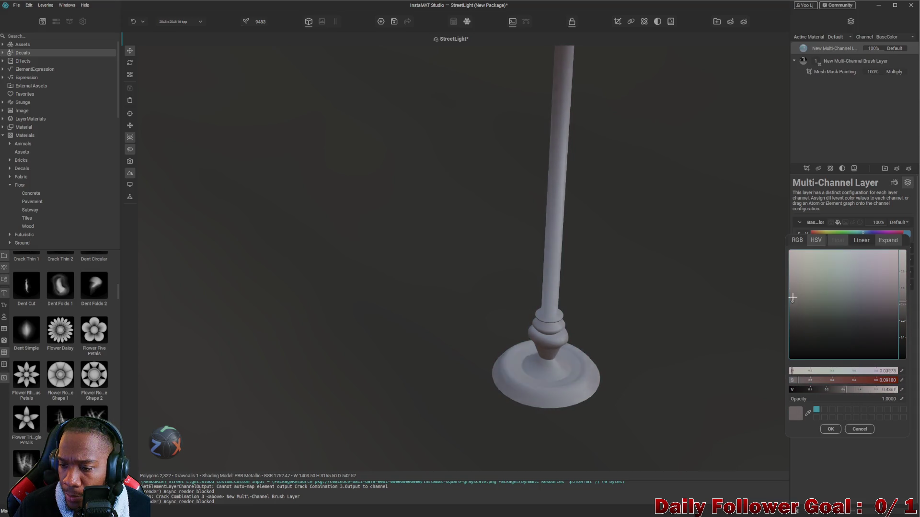
{"action": "mouse_move", "coordinate": [870, 391]}
{"action": "left_mouse_down"}
{"action": "mouse_move", "coordinate": [853, 391]}
{"action": "mouse_move", "coordinate": [892, 393]}
{"action": "left_mouse_up"}
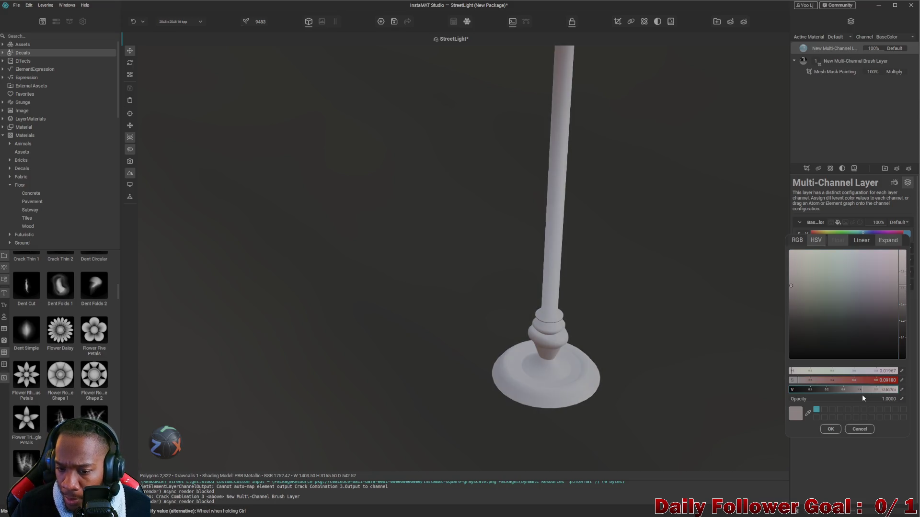
{"action": "mouse_move", "coordinate": [893, 394]}
{"action": "left_mouse_down"}
{"action": "mouse_move", "coordinate": [827, 384]}
{"action": "mouse_move", "coordinate": [847, 384]}
{"action": "left_mouse_up"}
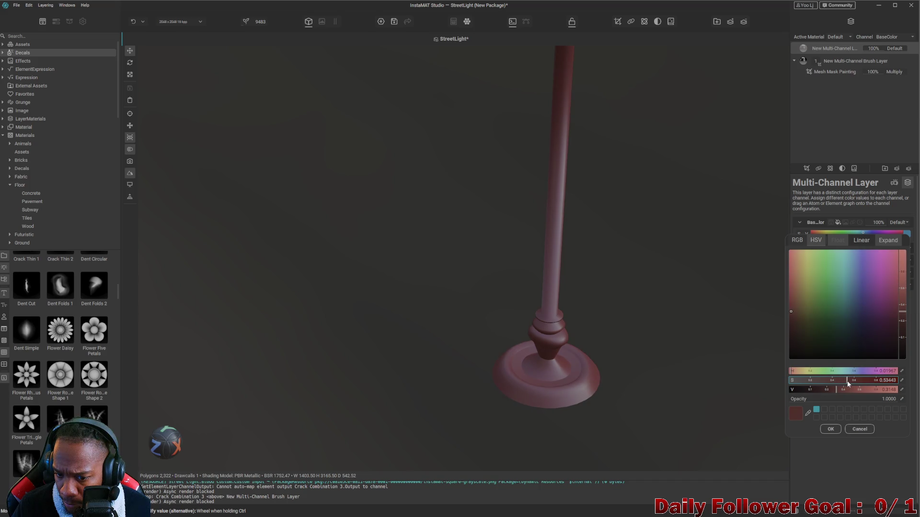
{"action": "left_click", "coordinate": [829, 430]}
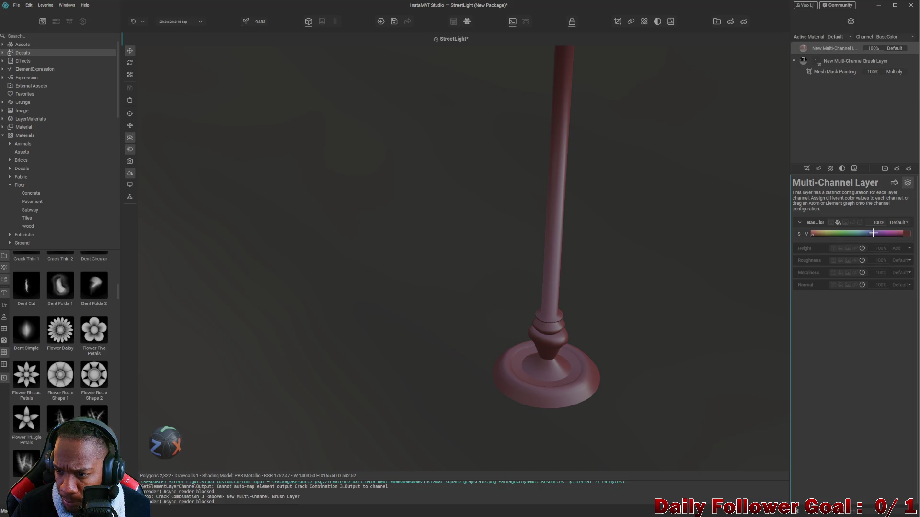
{"action": "left_click", "coordinate": [831, 223]}
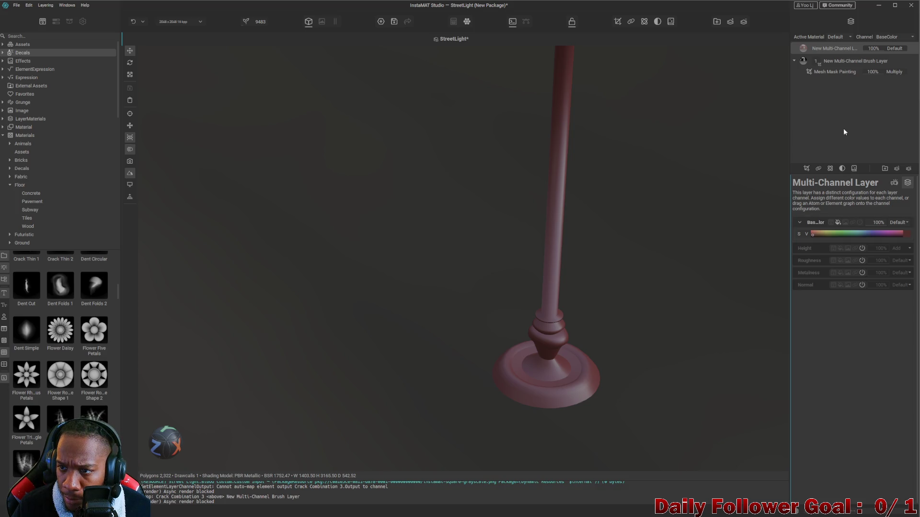
Add a Mesh Mask Painting mask to the new Multi-Channel layer
{"action": "right_click", "coordinate": [837, 53]}
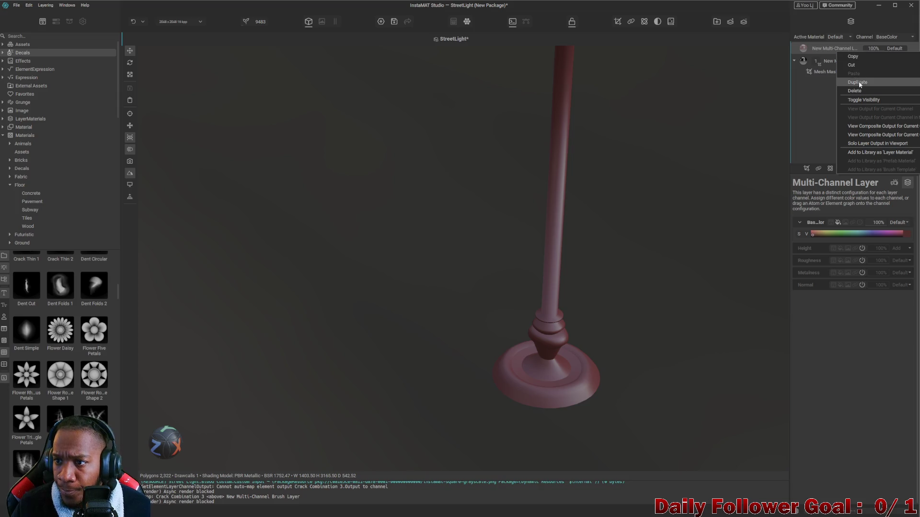
{"action": "left_click", "coordinate": [798, 162]}
{"action": "left_click", "coordinate": [834, 48]}
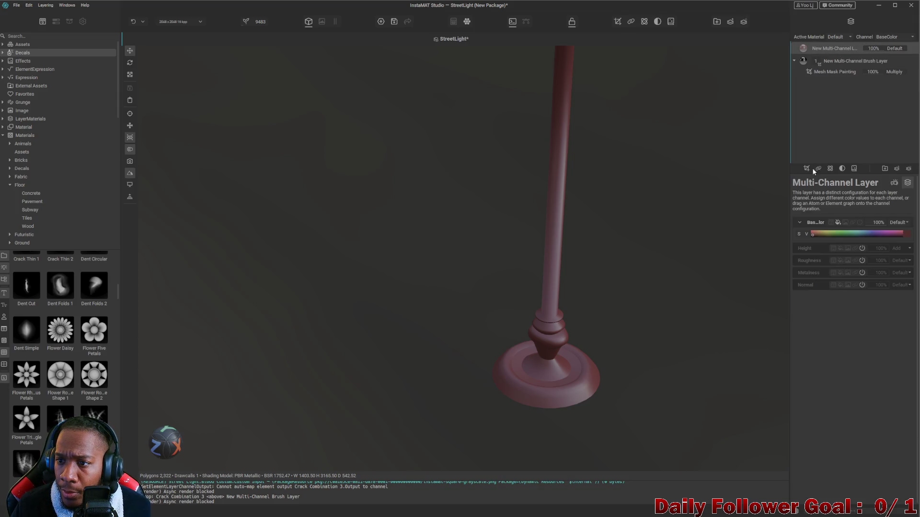
{"action": "left_click", "coordinate": [806, 169]}
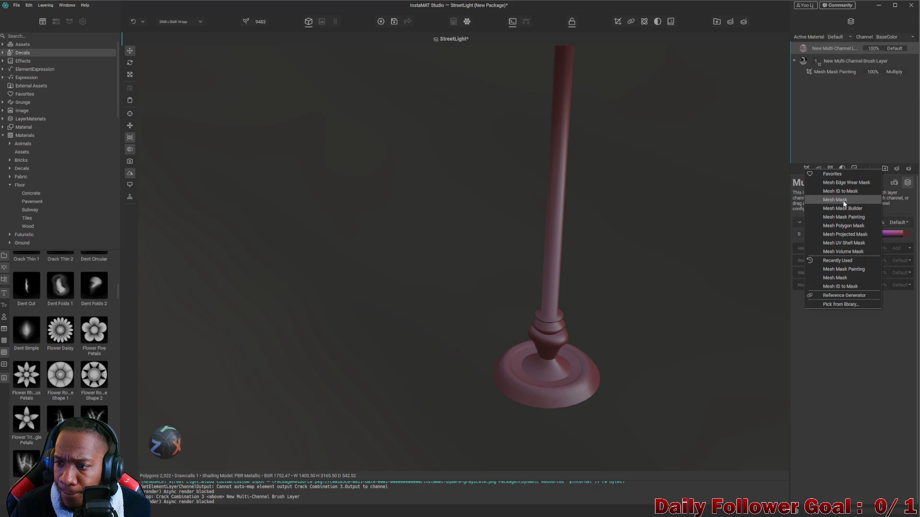
{"action": "left_click", "coordinate": [844, 217]}
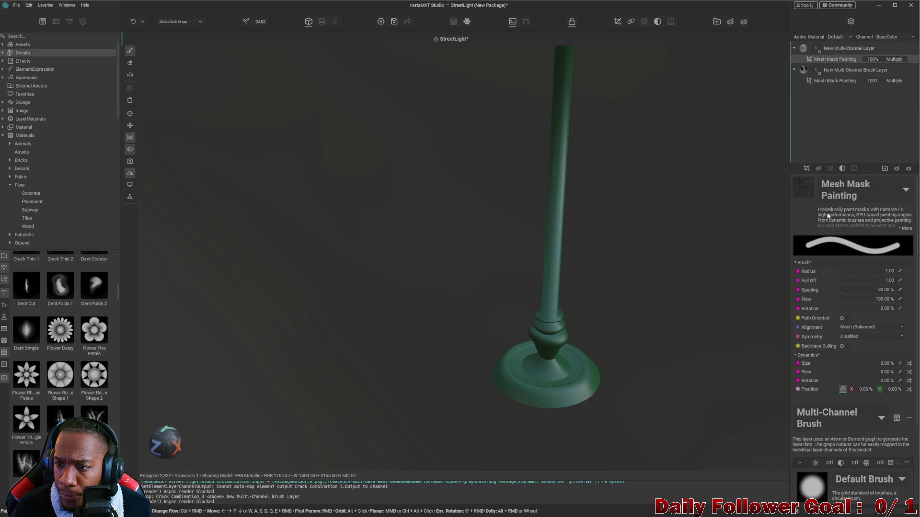
{"action": "scroll", "coordinate": [814, 433], "scroll_direction": "down", "scroll_amount": 2}
{"action": "scroll", "coordinate": [868, 416], "scroll_direction": "down", "scroll_amount": 1}
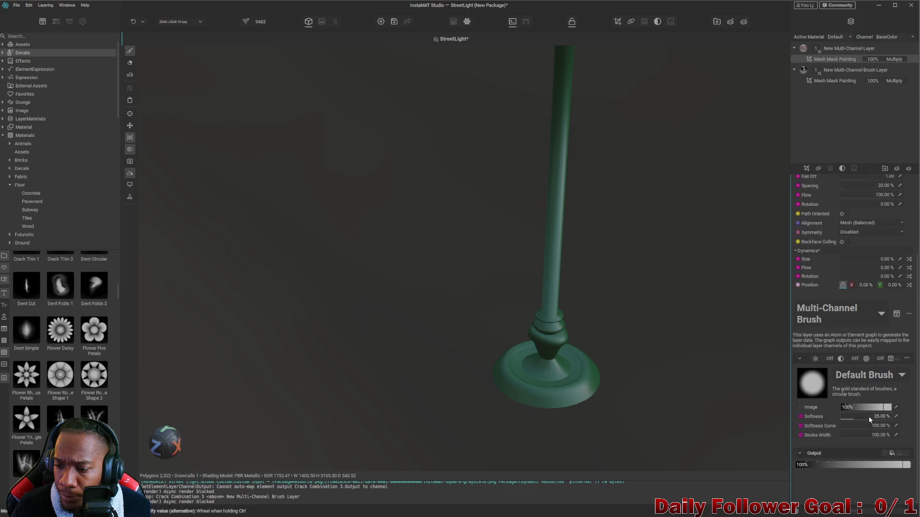
Browse the resource picker, undo a test stroke, and load the Moisture Drops Fresh grunge as the brush tip
{"action": "left_click", "coordinate": [865, 378]}
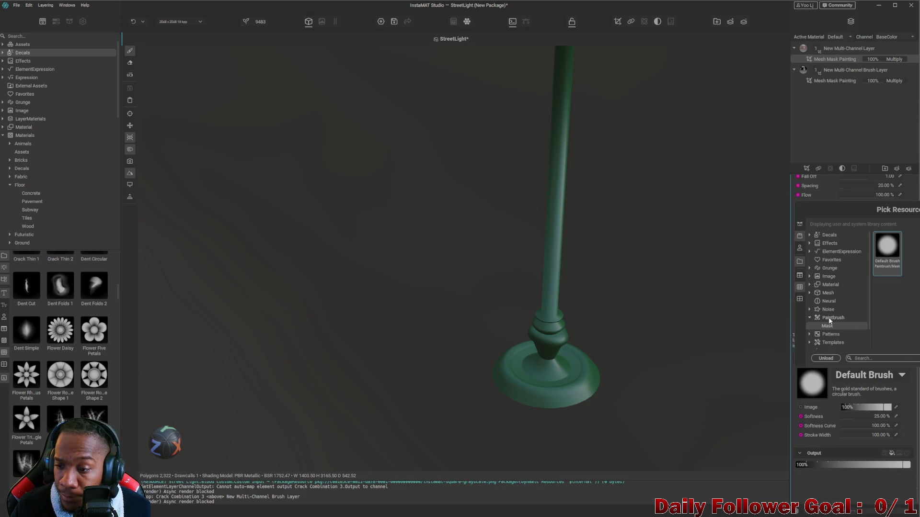
{"action": "left_click", "coordinate": [831, 334]}
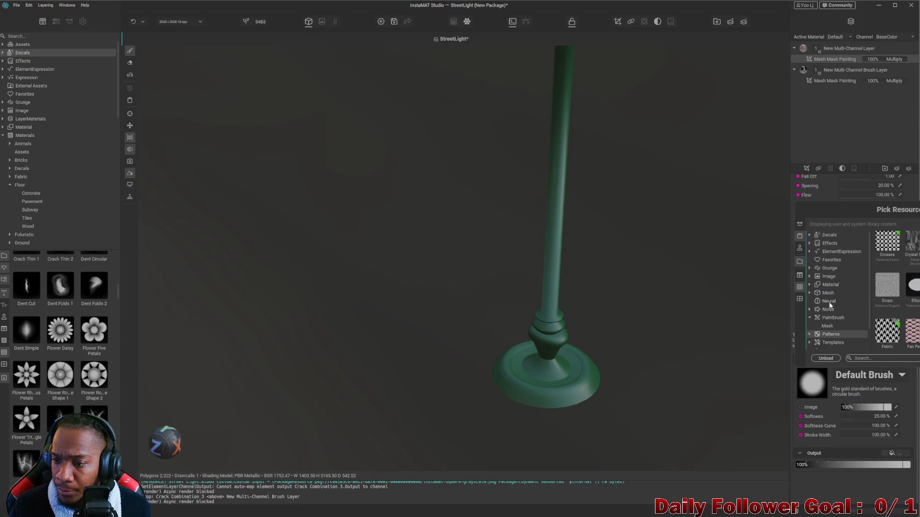
{"action": "left_click", "coordinate": [831, 285]}
{"action": "left_click", "coordinate": [830, 269]}
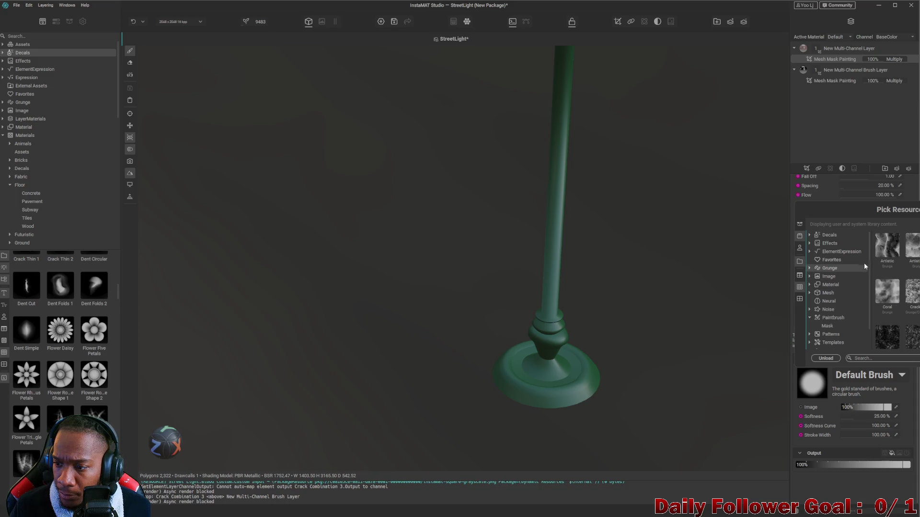
{"action": "scroll", "coordinate": [891, 288], "scroll_direction": "down", "scroll_amount": 2}
{"action": "scroll", "coordinate": [891, 287], "scroll_direction": "down", "scroll_amount": 2}
{"action": "scroll", "coordinate": [890, 287], "scroll_direction": "down", "scroll_amount": 2}
{"action": "scroll", "coordinate": [891, 288], "scroll_direction": "down", "scroll_amount": 2}
{"action": "scroll", "coordinate": [891, 287], "scroll_direction": "up", "scroll_amount": 2}
{"action": "scroll", "coordinate": [891, 287], "scroll_direction": "up", "scroll_amount": 2}
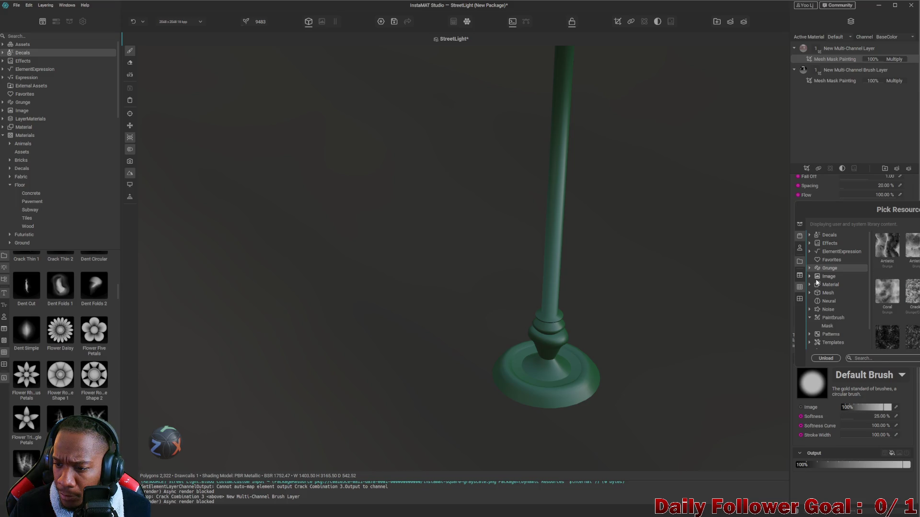
{"action": "scroll", "coordinate": [827, 280], "scroll_direction": "down", "scroll_amount": 2}
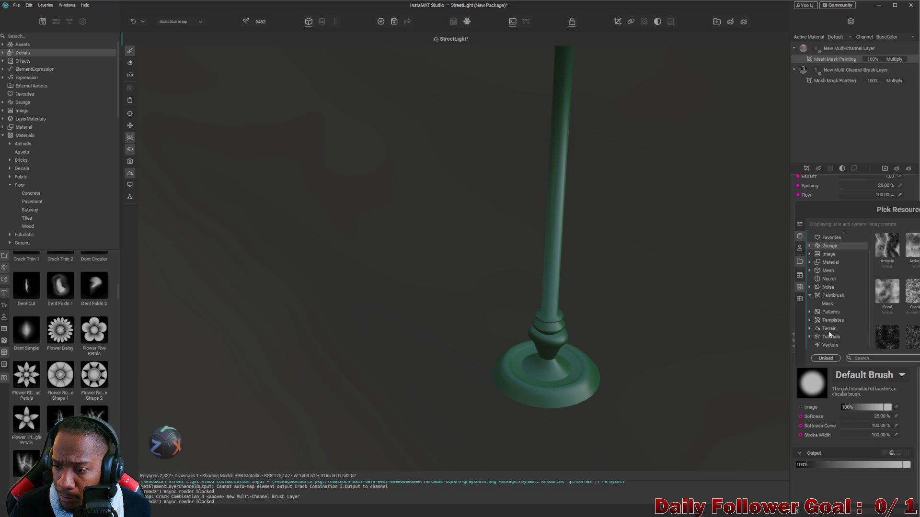
{"action": "left_click", "coordinate": [828, 287]}
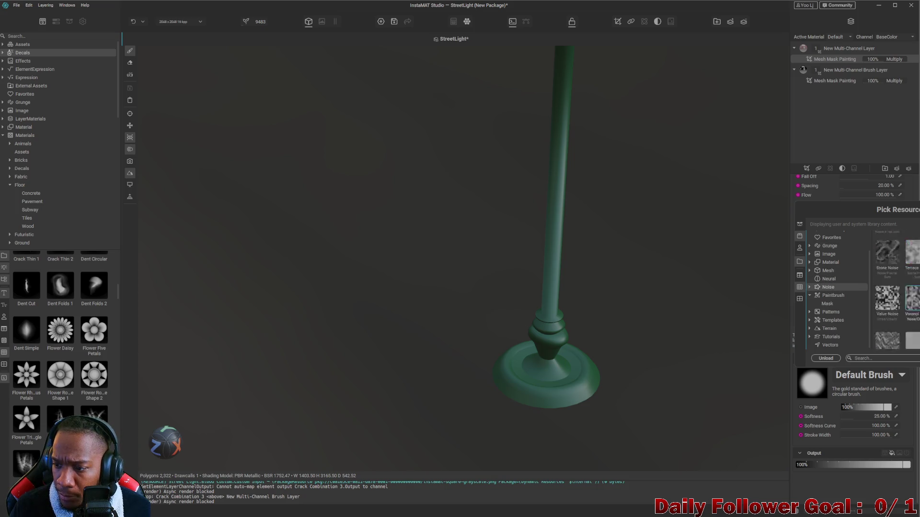
{"action": "scroll", "coordinate": [839, 282], "scroll_direction": "up", "scroll_amount": 2}
{"action": "left_click", "coordinate": [835, 268]}
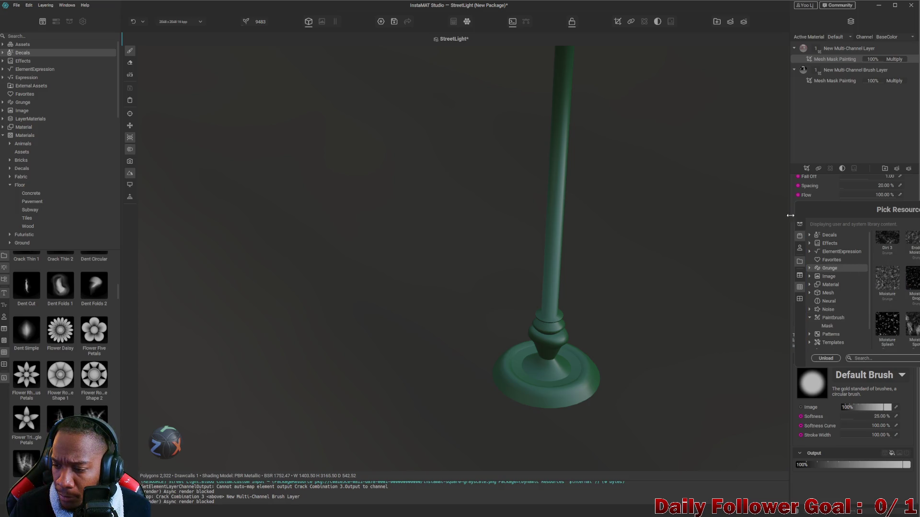
{"action": "left_click_drag", "start_coordinate": [568, 260], "coordinate": [548, 302]}
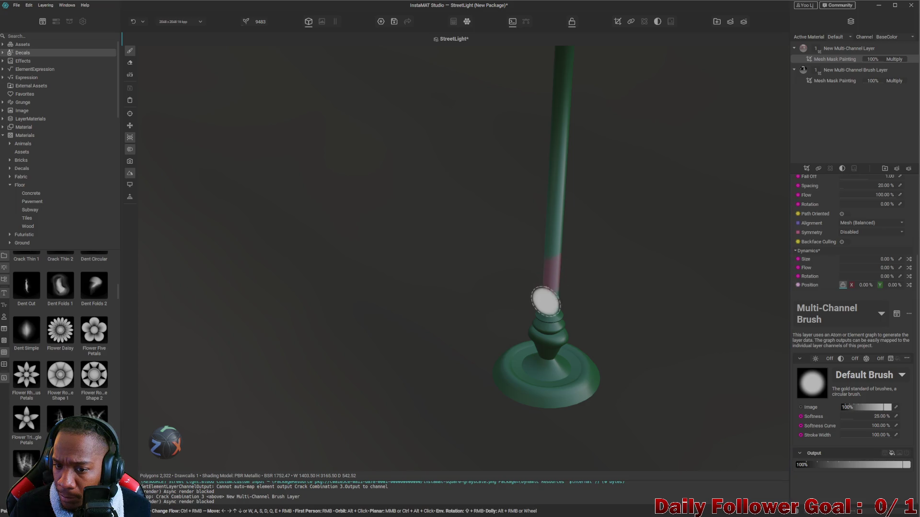
{"action": "key", "text": "ctrl+z"}
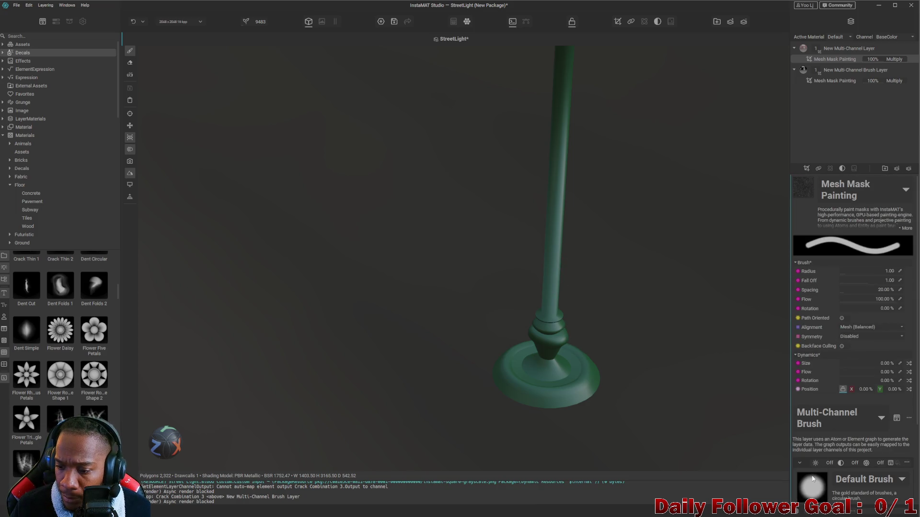
{"action": "left_click", "coordinate": [862, 480]}
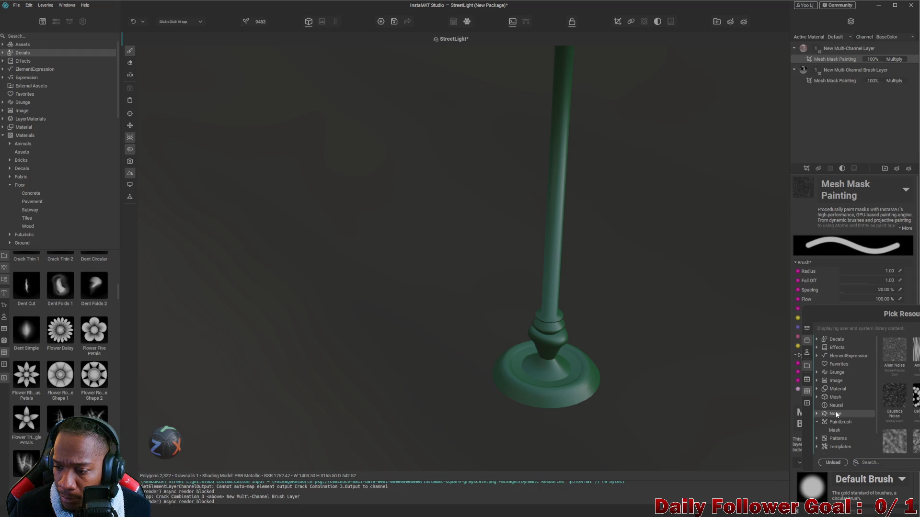
{"action": "scroll", "coordinate": [911, 386], "scroll_direction": "down", "scroll_amount": 3}
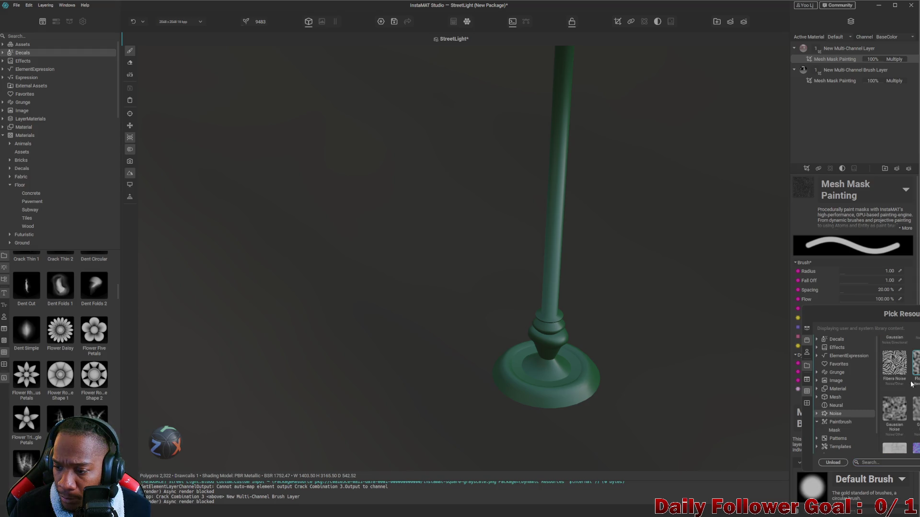
{"action": "left_click", "coordinate": [837, 373]}
{"action": "scroll", "coordinate": [911, 377], "scroll_direction": "down", "scroll_amount": 3}
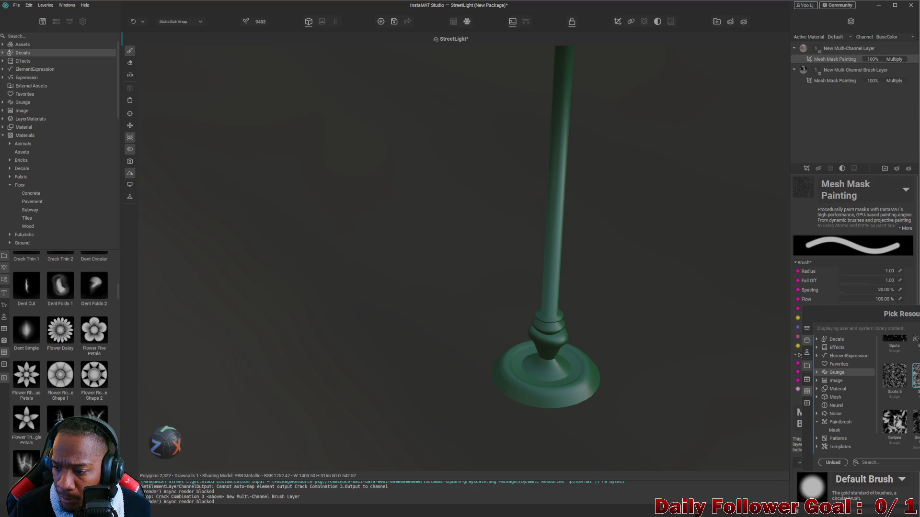
{"action": "scroll", "coordinate": [898, 389], "scroll_direction": "up", "scroll_amount": 3}
{"action": "left_click", "coordinate": [909, 385]}
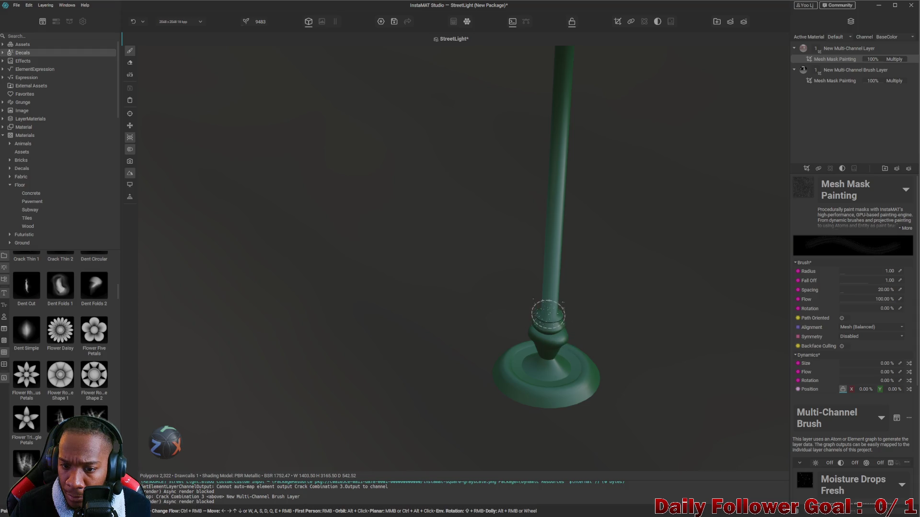
{"action": "scroll", "coordinate": [541, 287], "scroll_direction": "up", "scroll_amount": 2}
{"action": "scroll", "coordinate": [575, 309], "scroll_direction": "up", "scroll_amount": 3}
{"action": "scroll", "coordinate": [560, 304], "scroll_direction": "down", "scroll_amount": 2}
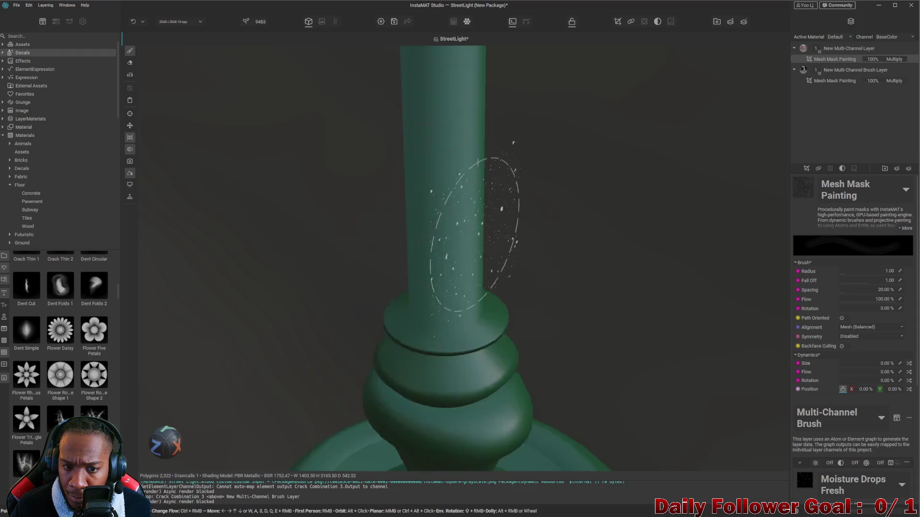
{"action": "scroll", "coordinate": [476, 247], "scroll_direction": "down", "scroll_amount": 1}
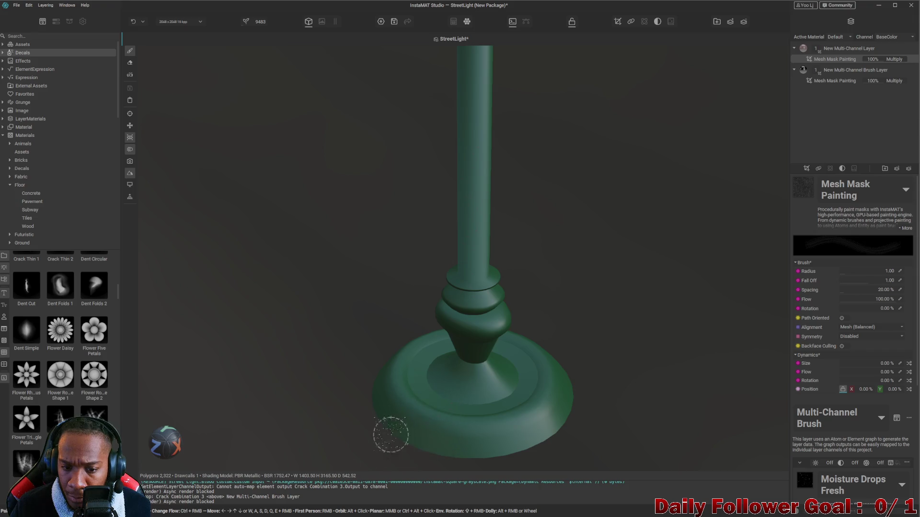
{"action": "scroll", "coordinate": [472, 422], "scroll_direction": "up", "scroll_amount": 1}
{"action": "scroll", "coordinate": [473, 349], "scroll_direction": "up", "scroll_amount": 2}
{"action": "scroll", "coordinate": [442, 277], "scroll_direction": "up", "scroll_amount": 1}
{"action": "scroll", "coordinate": [483, 265], "scroll_direction": "down", "scroll_amount": 2}
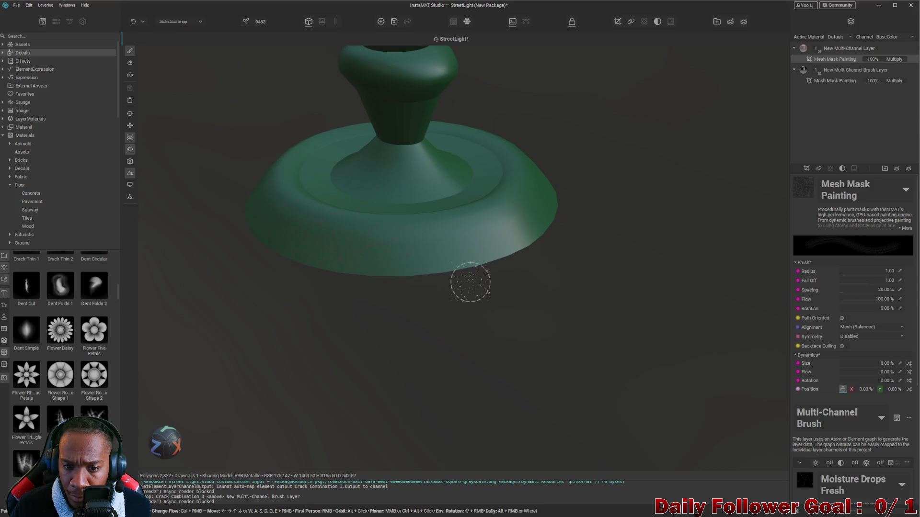
{"action": "scroll", "coordinate": [345, 261], "scroll_direction": "down", "scroll_amount": 1}
{"action": "scroll", "coordinate": [499, 277], "scroll_direction": "down", "scroll_amount": 1}
Set the brush radius to 1.57 and add a Mask Reference to the top layer
{"action": "mouse_move", "coordinate": [498, 277]}
{"action": "middle_mouse_down"}
{"action": "mouse_move", "coordinate": [509, 277]}
{"action": "mouse_move", "coordinate": [479, 289]}
{"action": "middle_mouse_up"}
{"action": "scroll", "coordinate": [567, 257], "scroll_direction": "up", "scroll_amount": 2}
{"action": "scroll", "coordinate": [499, 232], "scroll_direction": "up", "scroll_amount": 1}
{"action": "scroll", "coordinate": [470, 254], "scroll_direction": "up", "scroll_amount": 1}
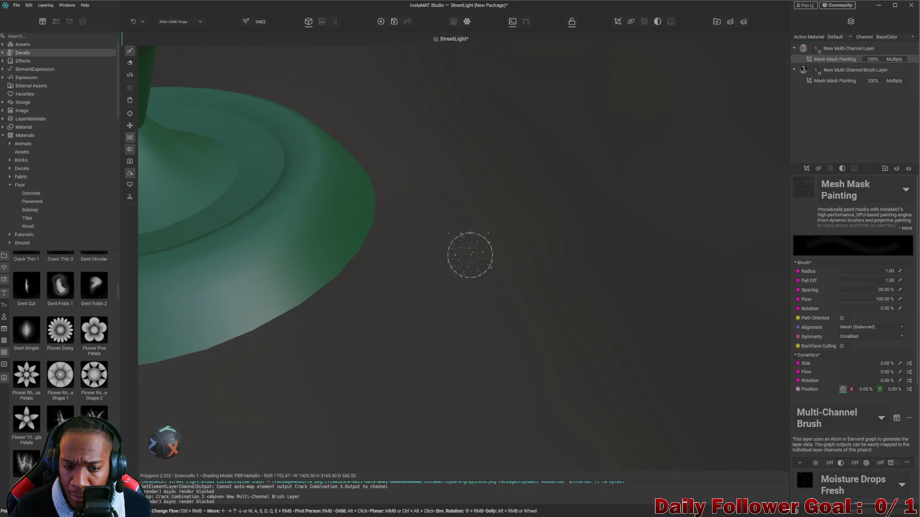
{"action": "scroll", "coordinate": [470, 255], "scroll_direction": "down", "scroll_amount": 2}
{"action": "middle_click_drag", "start_coordinate": [534, 308], "coordinate": [499, 304]}
{"action": "scroll", "coordinate": [403, 295], "scroll_direction": "down", "scroll_amount": 1}
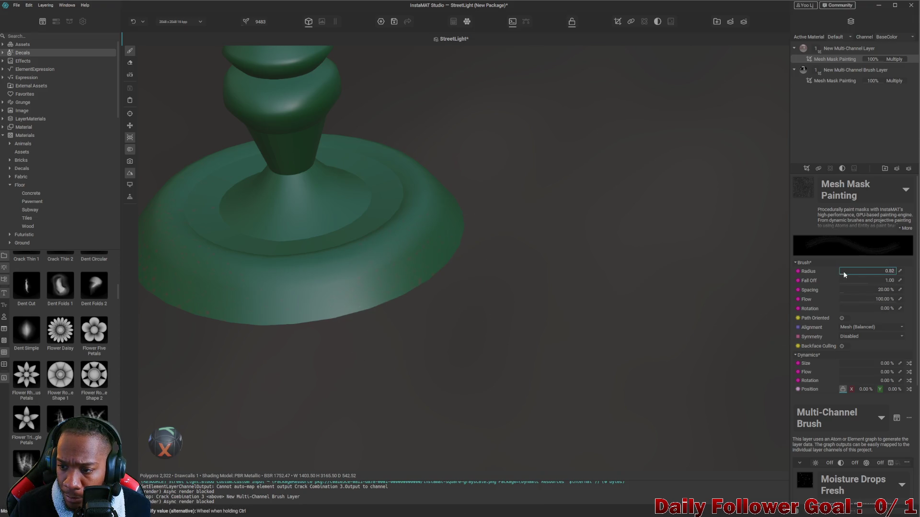
{"action": "scroll", "coordinate": [410, 282], "scroll_direction": "down", "scroll_amount": 3, "text": "ctrl"}
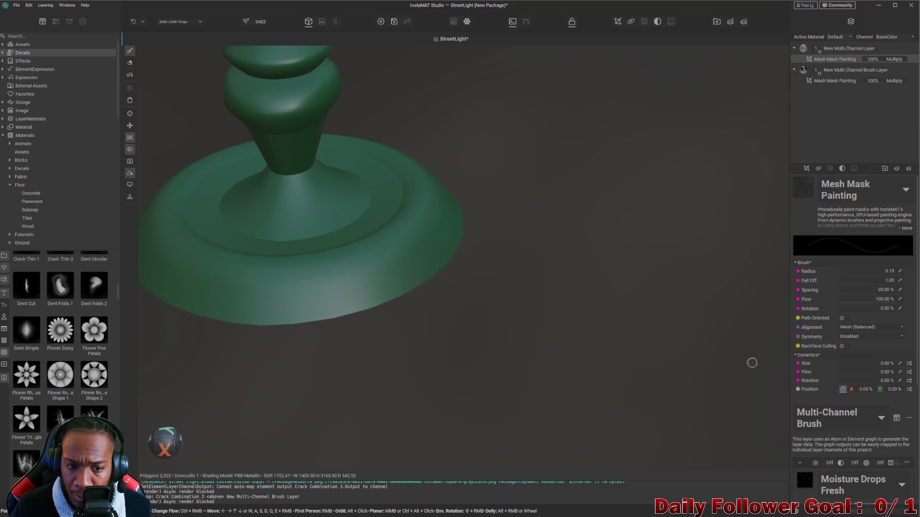
{"action": "left_click", "coordinate": [848, 273]}
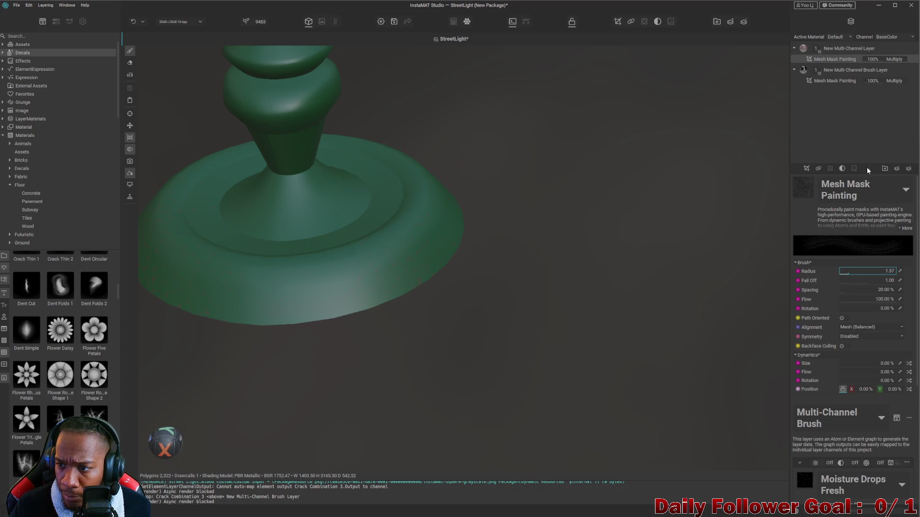
{"action": "scroll", "coordinate": [868, 307], "scroll_direction": "down", "scroll_amount": 2}
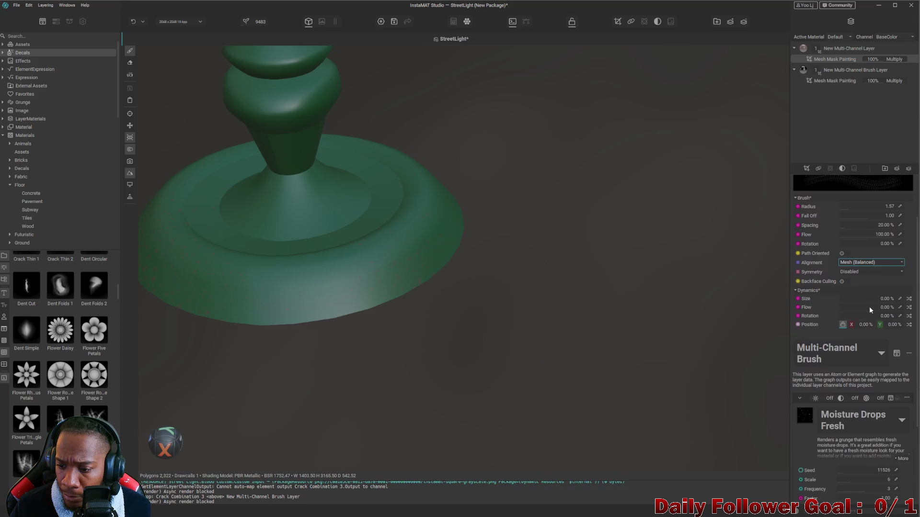
{"action": "scroll", "coordinate": [868, 308], "scroll_direction": "down", "scroll_amount": 2}
{"action": "scroll", "coordinate": [859, 345], "scroll_direction": "up", "scroll_amount": 2}
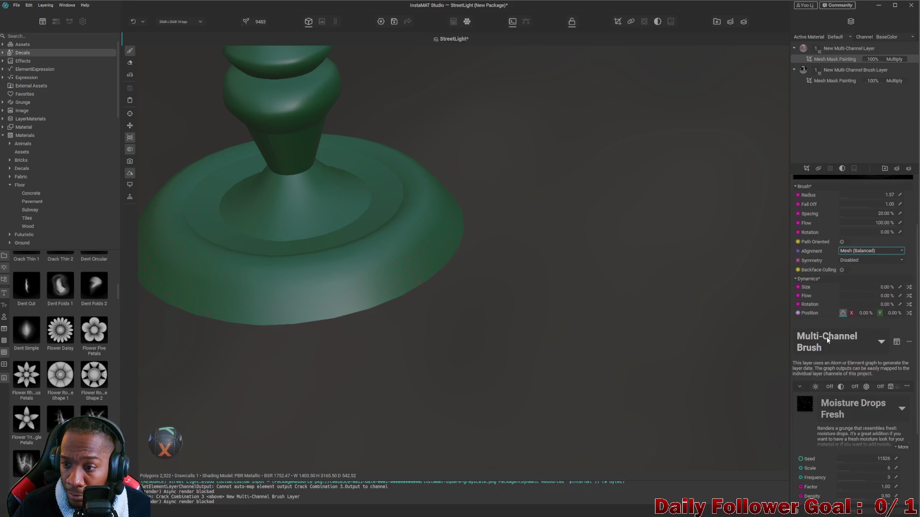
{"action": "scroll", "coordinate": [852, 269], "scroll_direction": "up", "scroll_amount": 2}
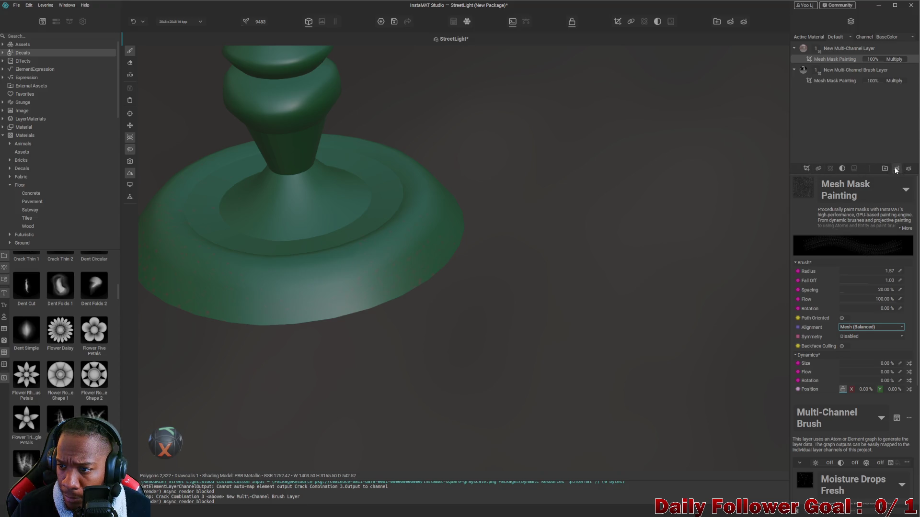
{"action": "left_click", "coordinate": [817, 169]}
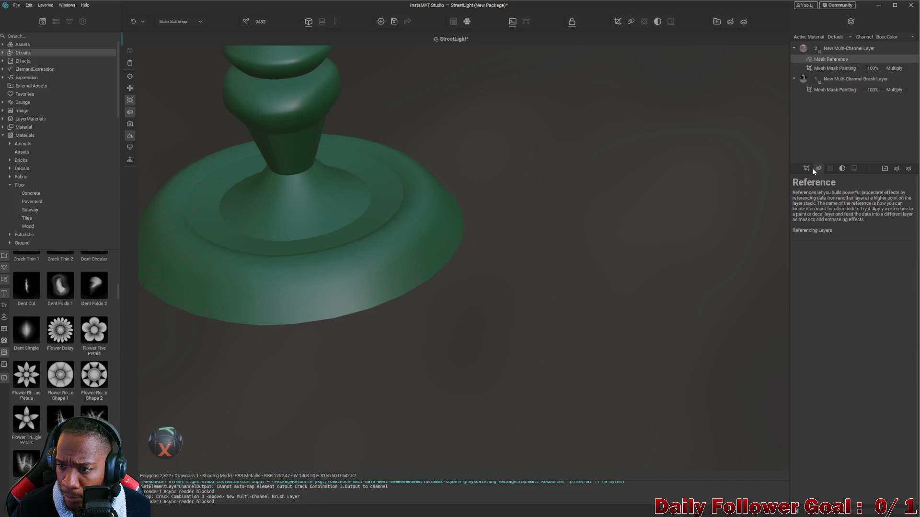
{"action": "left_click", "coordinate": [842, 168]}
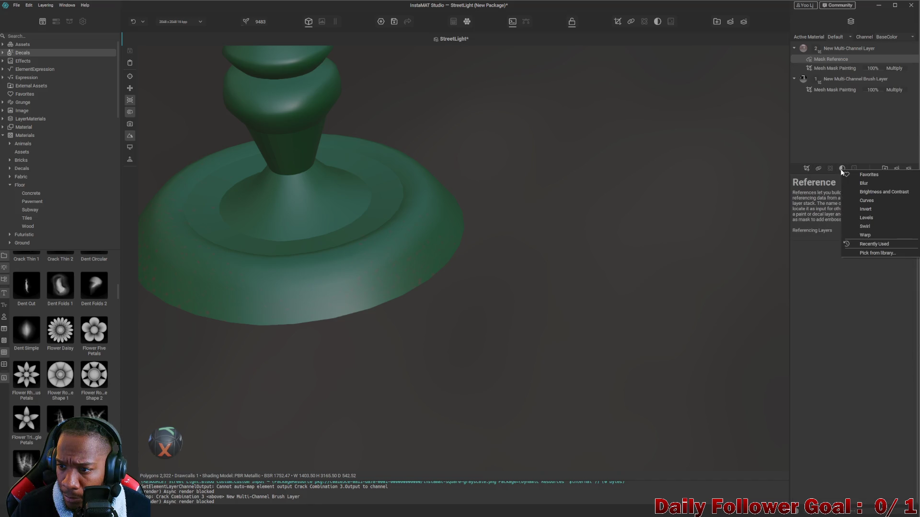
Add a layer group by mistake and remove it again
{"action": "left_click", "coordinate": [817, 200]}
{"action": "left_click", "coordinate": [883, 169]}
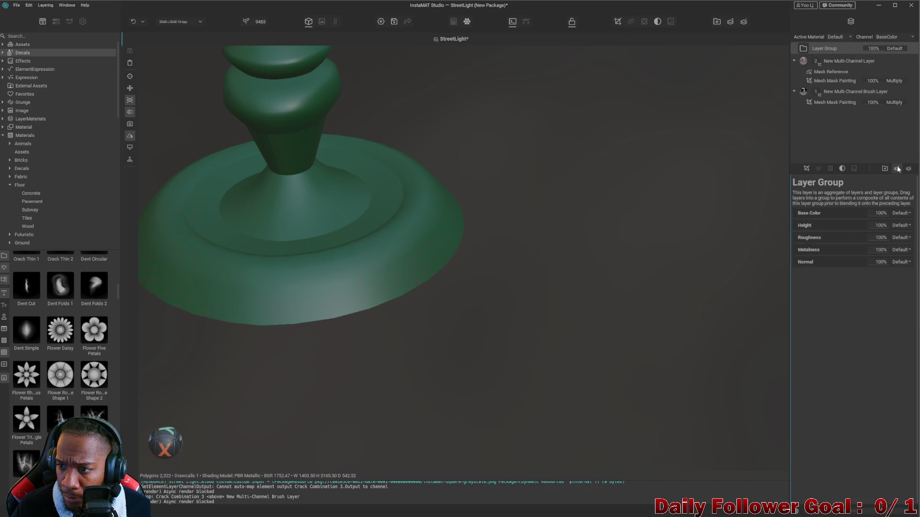
{"action": "left_click", "coordinate": [841, 59]}
{"action": "mouse_move", "coordinate": [848, 61]}
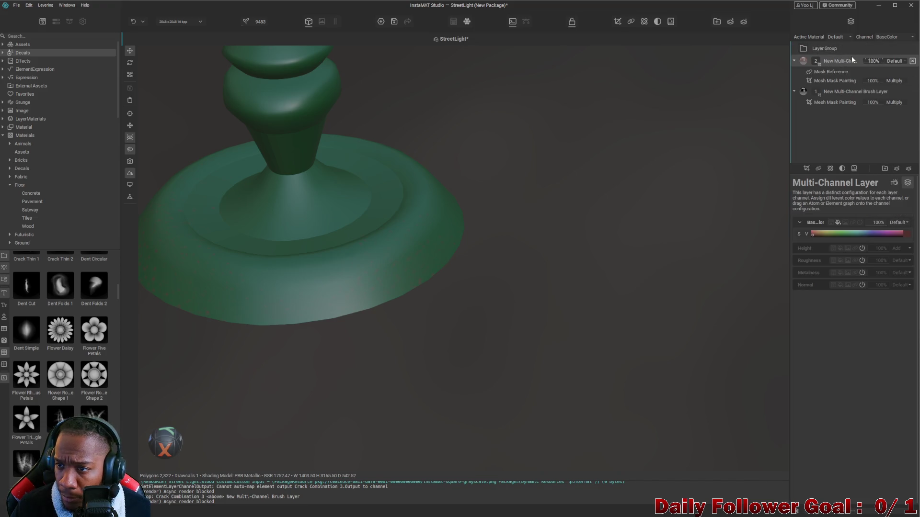
{"action": "key", "text": "ctrl+z"}
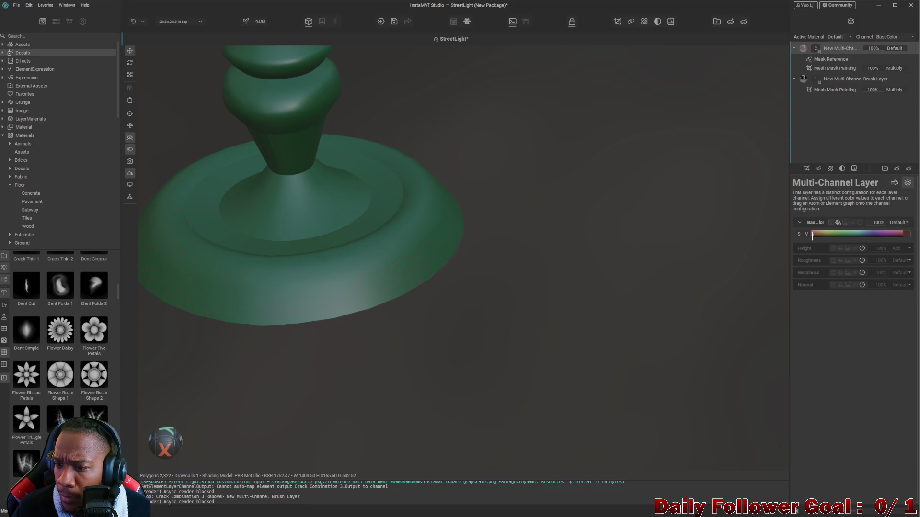
Delete the Mask Reference row from the top layer's mask stack
{"action": "left_click", "coordinate": [827, 60]}
{"action": "left_click", "coordinate": [830, 67]}
{"action": "right_click", "coordinate": [832, 58]}
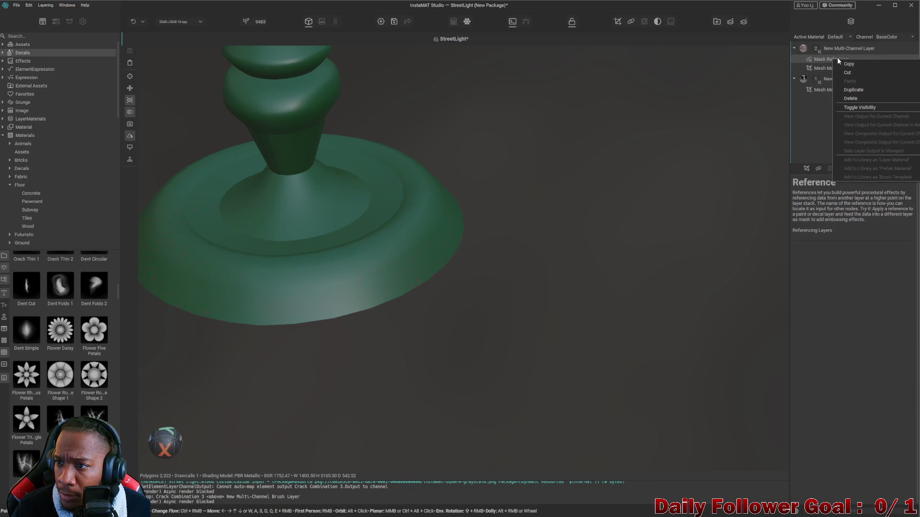
{"action": "key", "text": "Escape"}
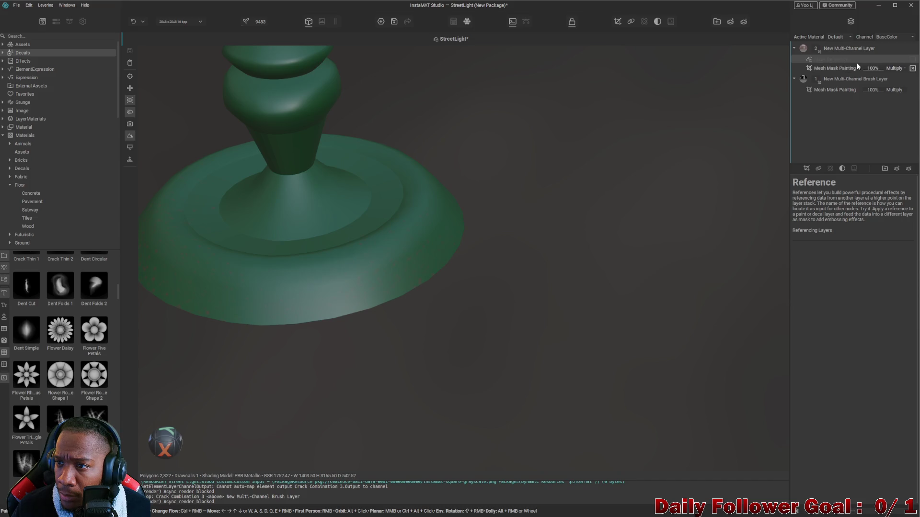
{"action": "right_click", "coordinate": [832, 59]}
{"action": "left_click", "coordinate": [845, 94]}
Select the top layer's Mesh Mask Painting and reduce its brush radius to 0.44
{"action": "left_click", "coordinate": [831, 58]}
{"action": "scroll", "coordinate": [846, 265], "scroll_direction": "down", "scroll_amount": 2}
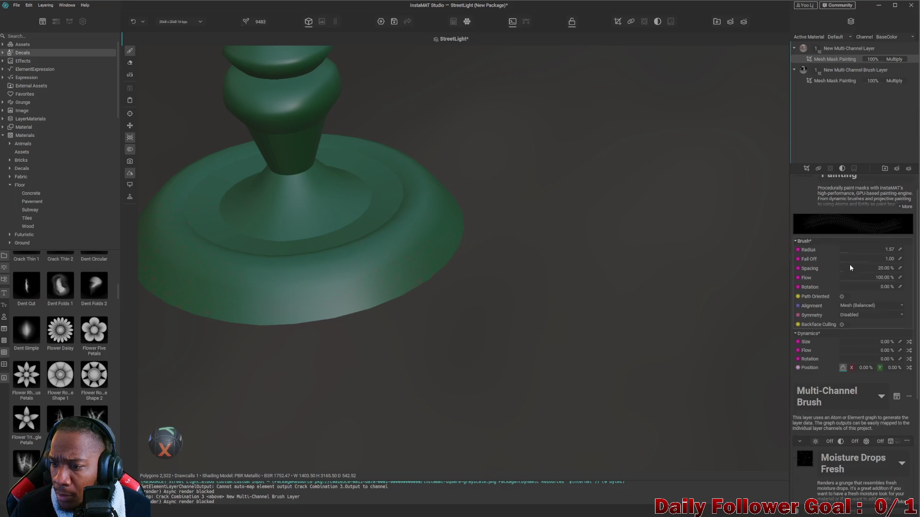
{"action": "scroll", "coordinate": [824, 346], "scroll_direction": "down", "scroll_amount": 3}
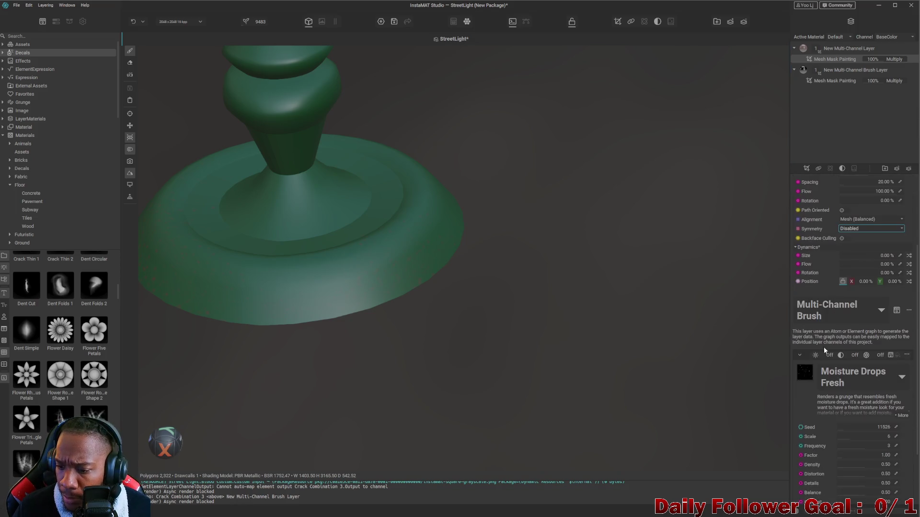
{"action": "scroll", "coordinate": [824, 375], "scroll_direction": "down", "scroll_amount": 3}
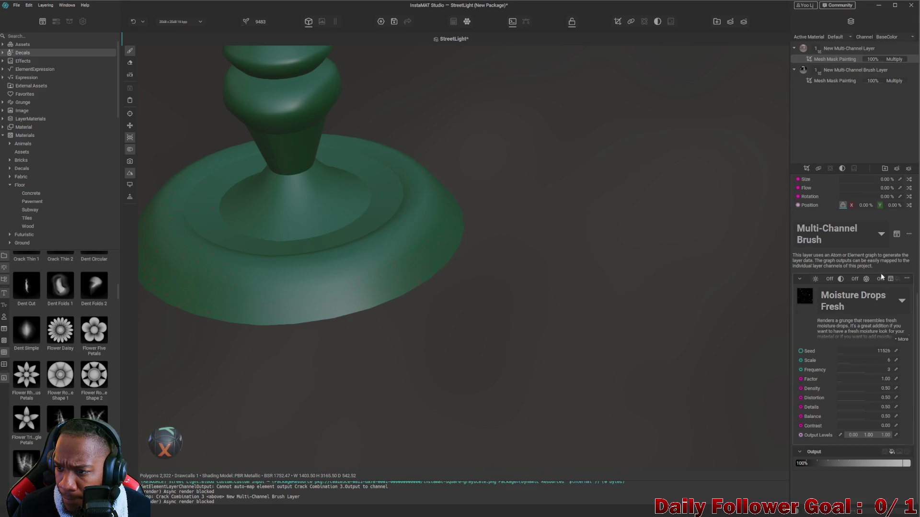
{"action": "scroll", "coordinate": [884, 215], "scroll_direction": "up", "scroll_amount": 1}
{"action": "scroll", "coordinate": [890, 175], "scroll_direction": "up", "scroll_amount": 2}
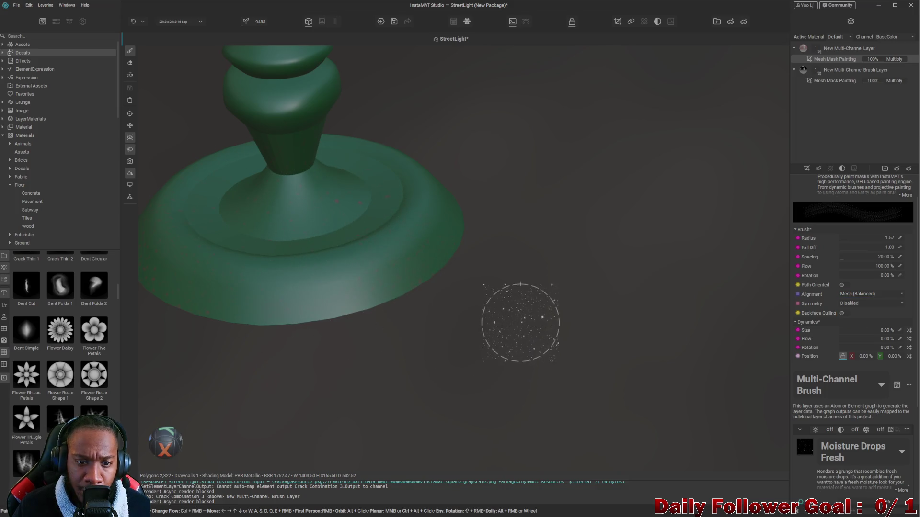
{"action": "scroll", "coordinate": [479, 297], "scroll_direction": "down", "scroll_amount": 3}
{"action": "mouse_move", "coordinate": [479, 297]}
{"action": "middle_mouse_down"}
{"action": "mouse_move", "coordinate": [403, 333]}
{"action": "mouse_move", "coordinate": [527, 345]}
{"action": "mouse_move", "coordinate": [487, 333]}
{"action": "mouse_move", "coordinate": [562, 336]}
{"action": "middle_mouse_up"}
{"action": "scroll", "coordinate": [562, 335], "scroll_direction": "up", "scroll_amount": 5}
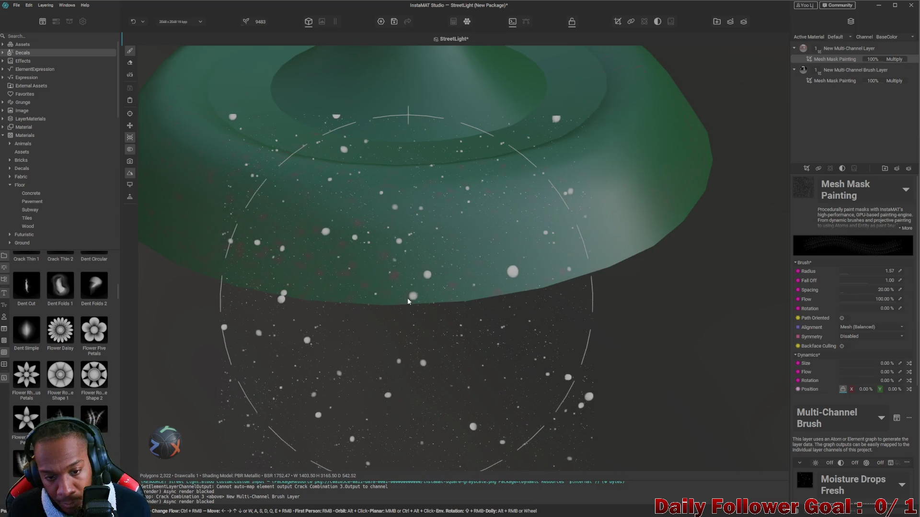
{"action": "left_click_drag", "start_coordinate": [846, 271], "coordinate": [760, 261]}
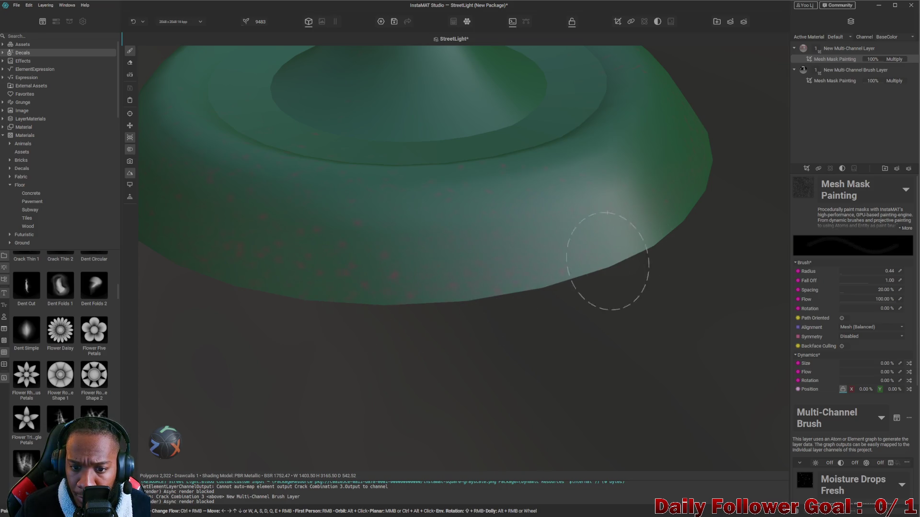
{"action": "scroll", "coordinate": [608, 260], "scroll_direction": "down", "scroll_amount": 5}
{"action": "middle_click_drag", "start_coordinate": [517, 314], "coordinate": [460, 386]}
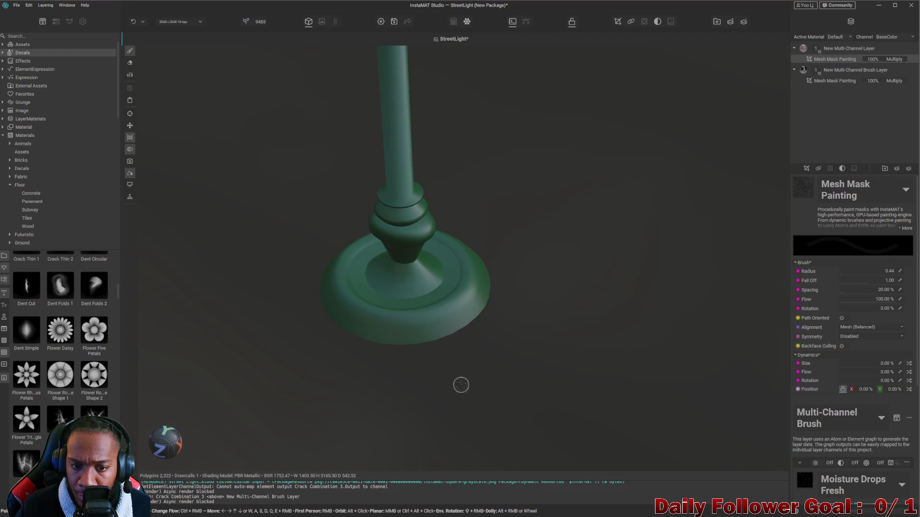
{"action": "scroll", "coordinate": [383, 154], "scroll_direction": "down", "scroll_amount": 2}
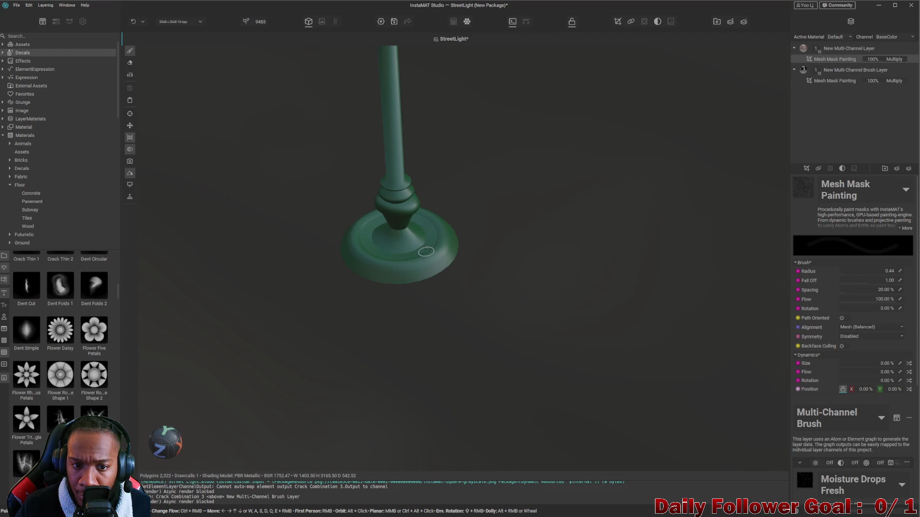
{"action": "scroll", "coordinate": [398, 207], "scroll_direction": "up", "scroll_amount": 2}
{"action": "scroll", "coordinate": [390, 272], "scroll_direction": "up", "scroll_amount": 3}
{"action": "scroll", "coordinate": [349, 304], "scroll_direction": "down", "scroll_amount": 3}
{"action": "mouse_move", "coordinate": [329, 294]}
{"action": "left_mouse_down", "text": "alt"}
{"action": "mouse_move", "coordinate": [415, 325]}
{"action": "mouse_move", "coordinate": [534, 310]}
{"action": "mouse_move", "coordinate": [530, 330]}
{"action": "left_mouse_up", "text": "alt"}
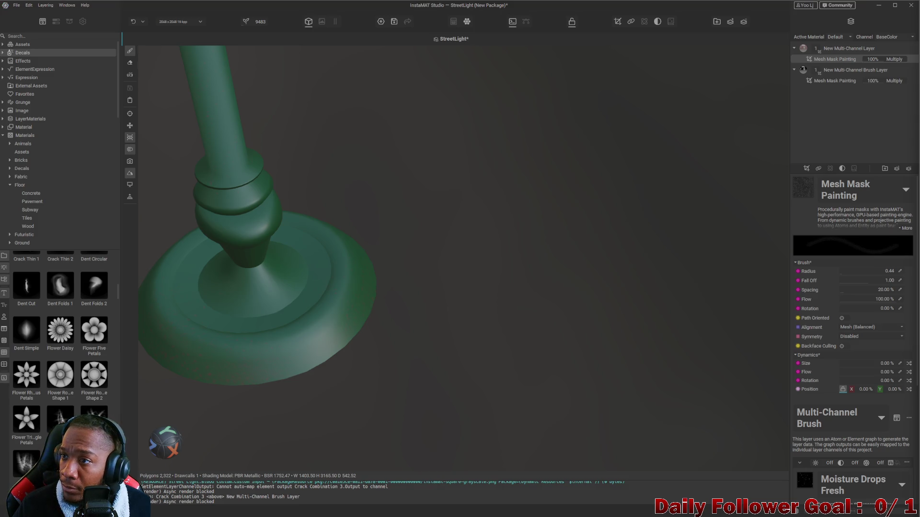
{"action": "left_click_drag", "start_coordinate": [376, 249], "coordinate": [225, 287], "text": "alt"}
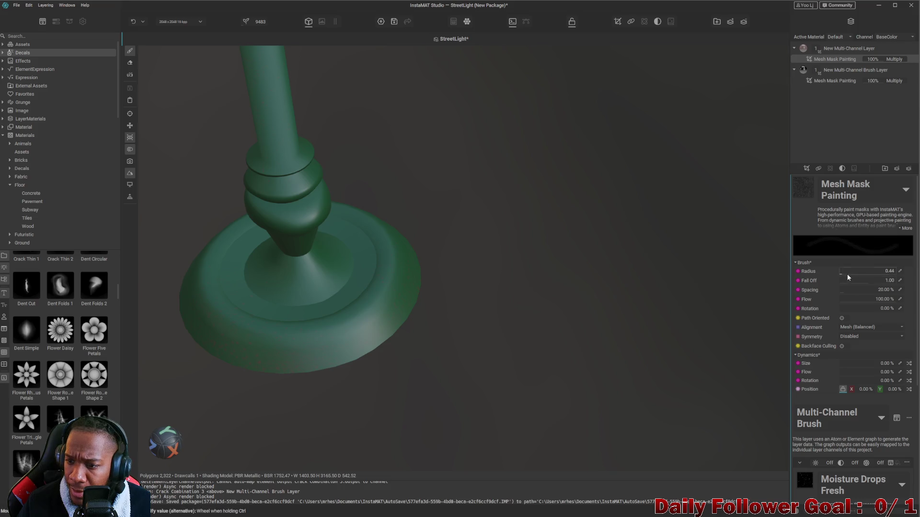
{"action": "left_click_drag", "start_coordinate": [843, 279], "coordinate": [891, 284]}
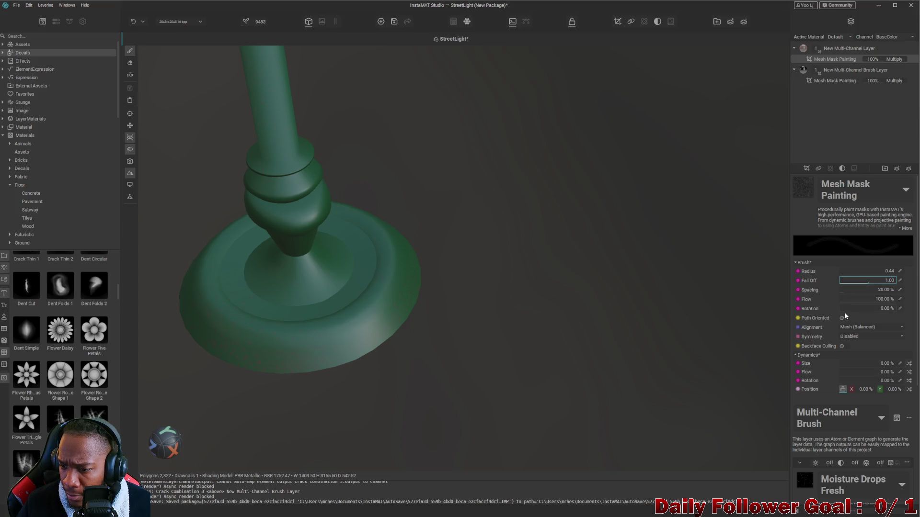
{"action": "left_click", "coordinate": [839, 251]}
{"action": "scroll", "coordinate": [838, 306], "scroll_direction": "down", "scroll_amount": 2}
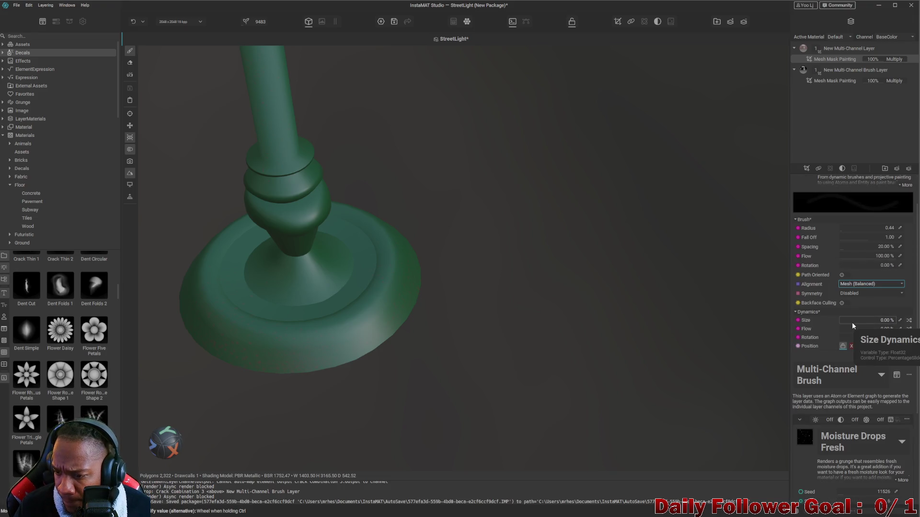
{"action": "scroll", "coordinate": [841, 339], "scroll_direction": "down", "scroll_amount": 4}
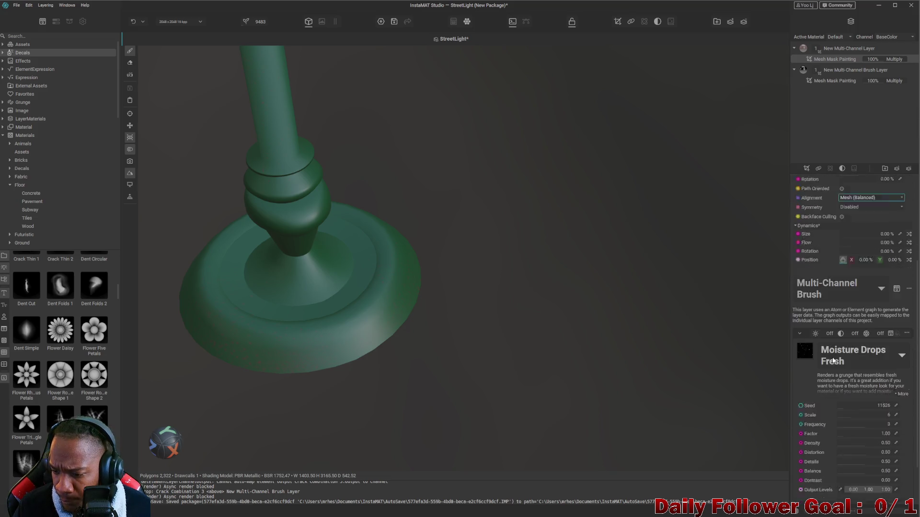
{"action": "scroll", "coordinate": [834, 356], "scroll_direction": "down", "scroll_amount": 2}
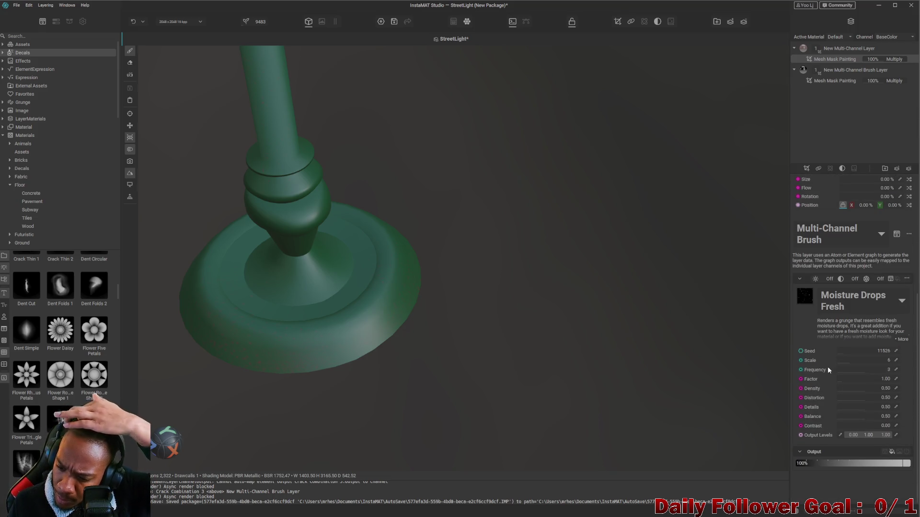
{"action": "scroll", "coordinate": [862, 205], "scroll_direction": "up", "scroll_amount": 5}
{"action": "scroll", "coordinate": [861, 205], "scroll_direction": "up", "scroll_amount": 3}
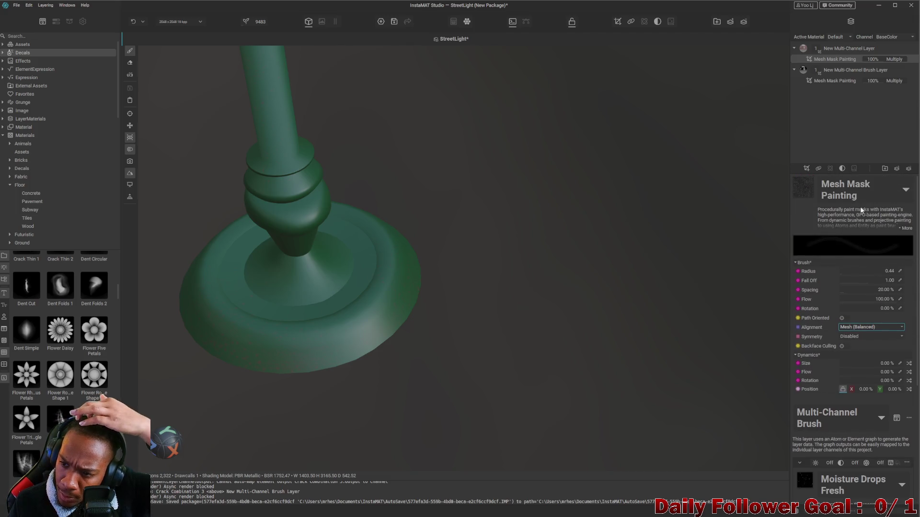
{"action": "left_click", "coordinate": [896, 168]}
{"action": "left_click", "coordinate": [844, 170]}
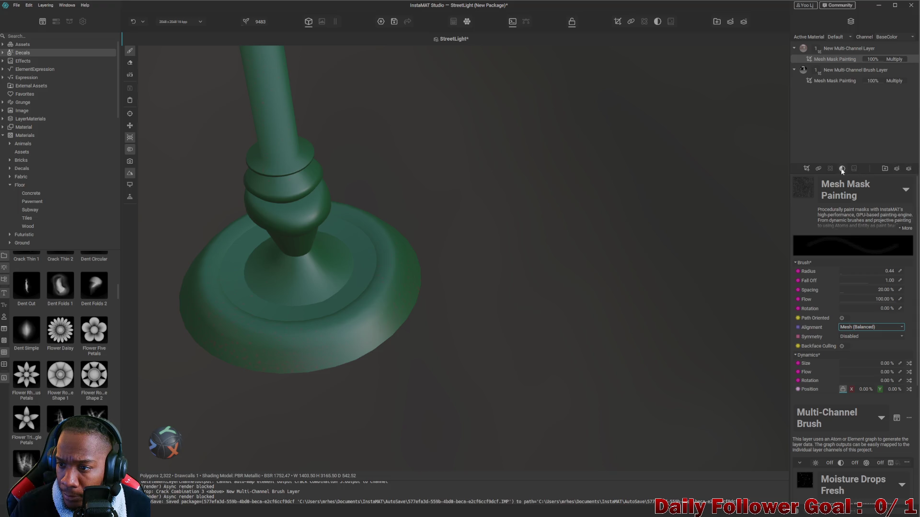
{"action": "left_click", "coordinate": [804, 169]}
{"action": "left_click", "coordinate": [807, 138]}
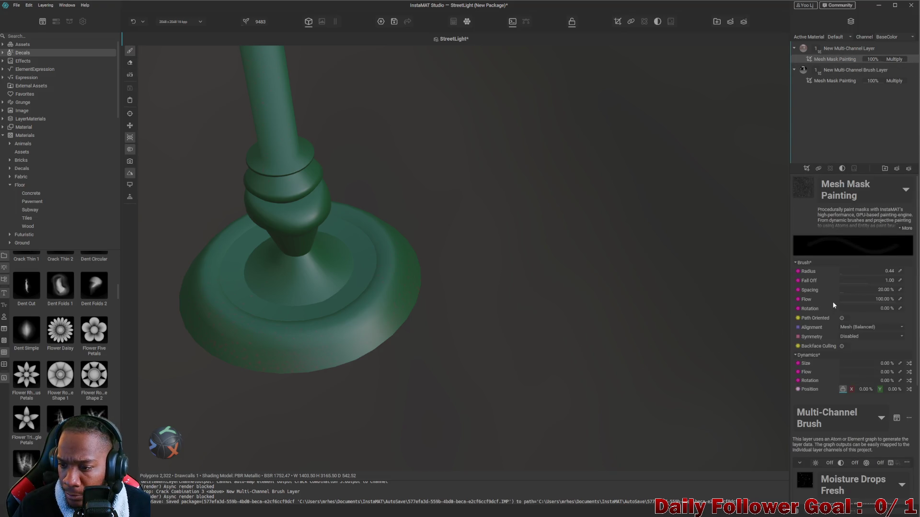
{"action": "scroll", "coordinate": [810, 296], "scroll_direction": "down", "scroll_amount": 3}
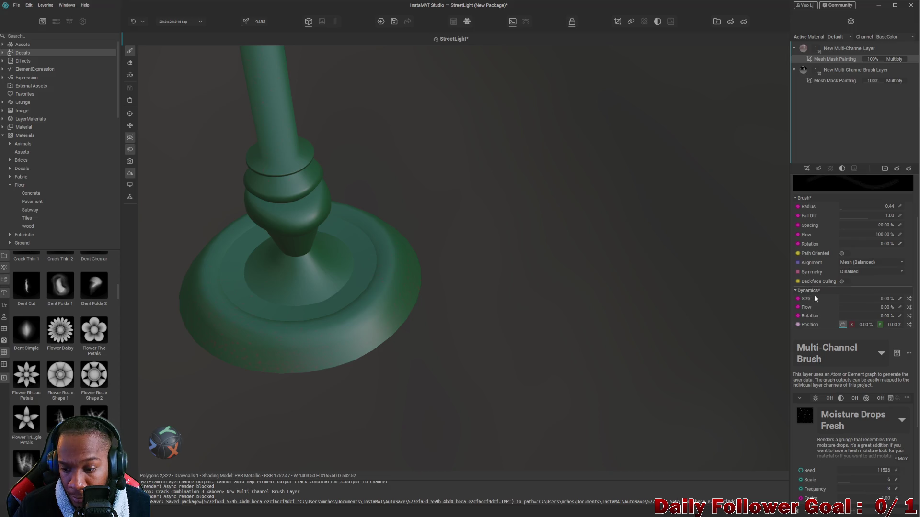
{"action": "scroll", "coordinate": [826, 429], "scroll_direction": "down", "scroll_amount": 2}
{"action": "scroll", "coordinate": [836, 424], "scroll_direction": "down", "scroll_amount": 3}
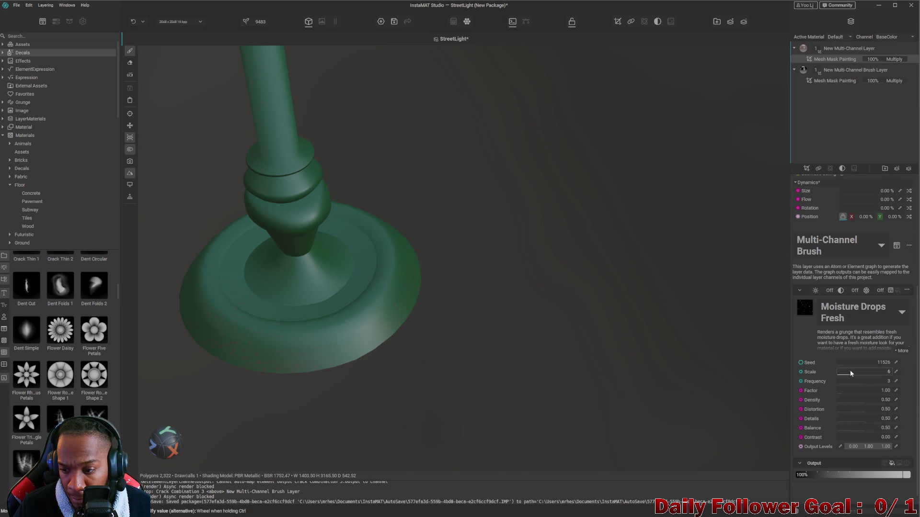
{"action": "left_click_drag", "start_coordinate": [849, 373], "coordinate": [858, 372]}
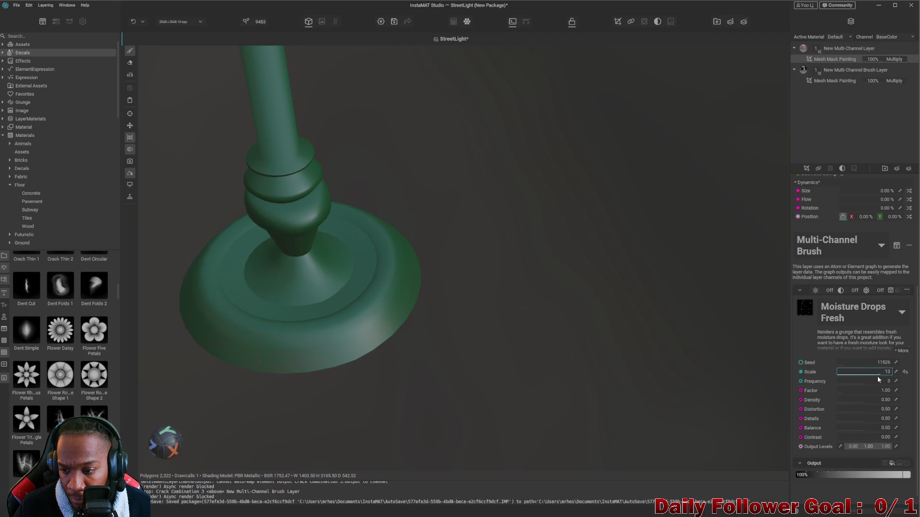
{"action": "key", "text": "ctrl+z"}
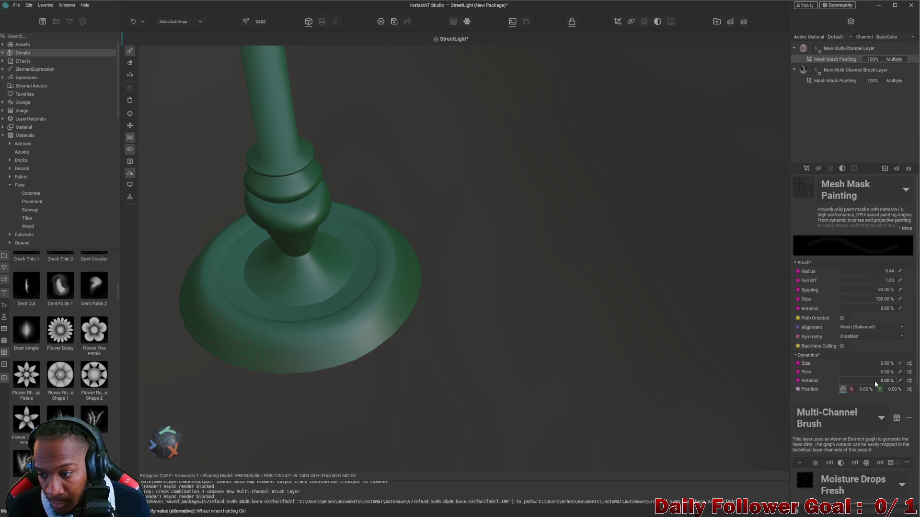
{"action": "scroll", "coordinate": [813, 320], "scroll_direction": "down", "scroll_amount": 2}
{"action": "scroll", "coordinate": [344, 250], "scroll_direction": "down", "scroll_amount": 2}
{"action": "middle_click_drag", "start_coordinate": [344, 250], "coordinate": [456, 256]}
{"action": "scroll", "coordinate": [530, 299], "scroll_direction": "up", "scroll_amount": 2}
{"action": "middle_click_drag", "start_coordinate": [530, 299], "coordinate": [556, 277]}
{"action": "scroll", "coordinate": [522, 272], "scroll_direction": "up", "scroll_amount": 2}
{"action": "mouse_move", "coordinate": [336, 283]}
{"action": "middle_mouse_down"}
{"action": "mouse_move", "coordinate": [497, 288]}
{"action": "mouse_move", "coordinate": [766, 328]}
{"action": "middle_mouse_up"}
{"action": "scroll", "coordinate": [439, 285], "scroll_direction": "up", "scroll_amount": 2}
{"action": "scroll", "coordinate": [395, 266], "scroll_direction": "up", "scroll_amount": 3}
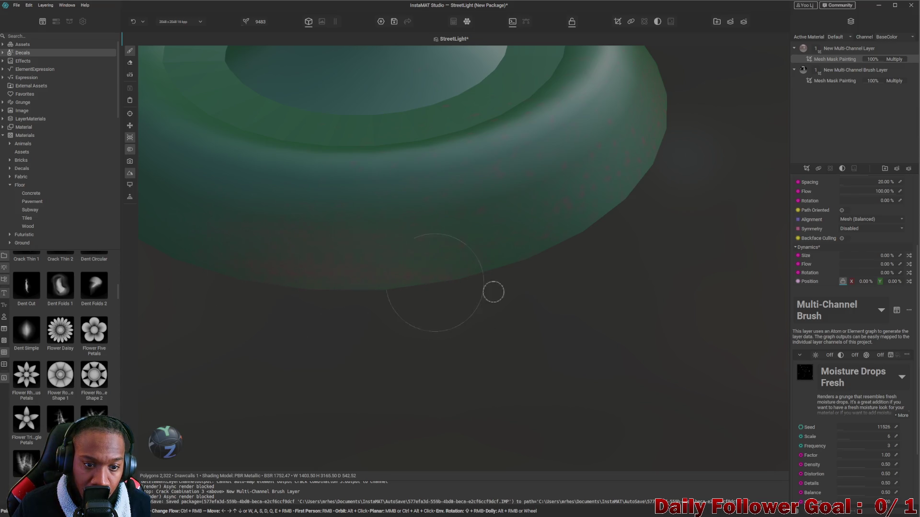
{"action": "scroll", "coordinate": [310, 237], "scroll_direction": "down", "scroll_amount": 2}
{"action": "scroll", "coordinate": [328, 154], "scroll_direction": "down", "scroll_amount": 5}
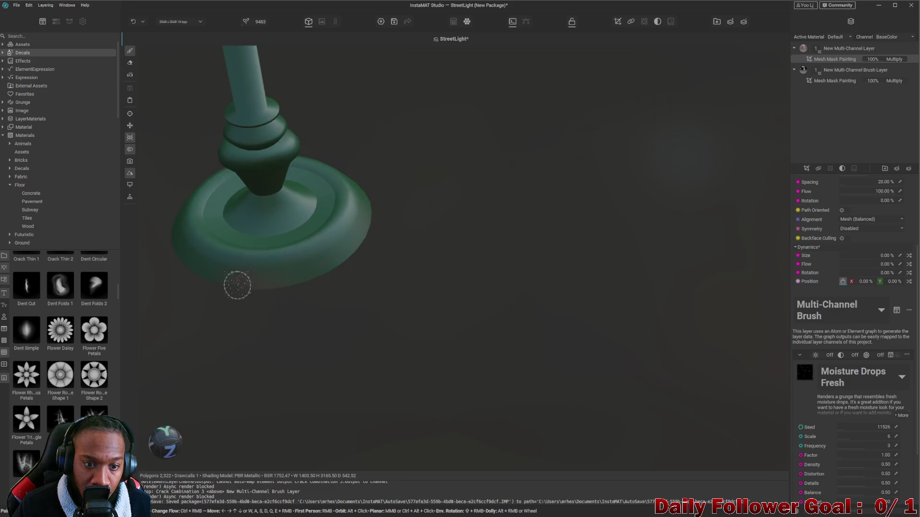
Orbit all around the street light, then select the New Multi-Channel Brush Layer for editing
{"action": "mouse_move", "coordinate": [494, 337]}
{"action": "left_mouse_down", "text": "alt"}
{"action": "mouse_move", "coordinate": [370, 335]}
{"action": "mouse_move", "coordinate": [424, 306]}
{"action": "left_mouse_up", "text": "alt"}
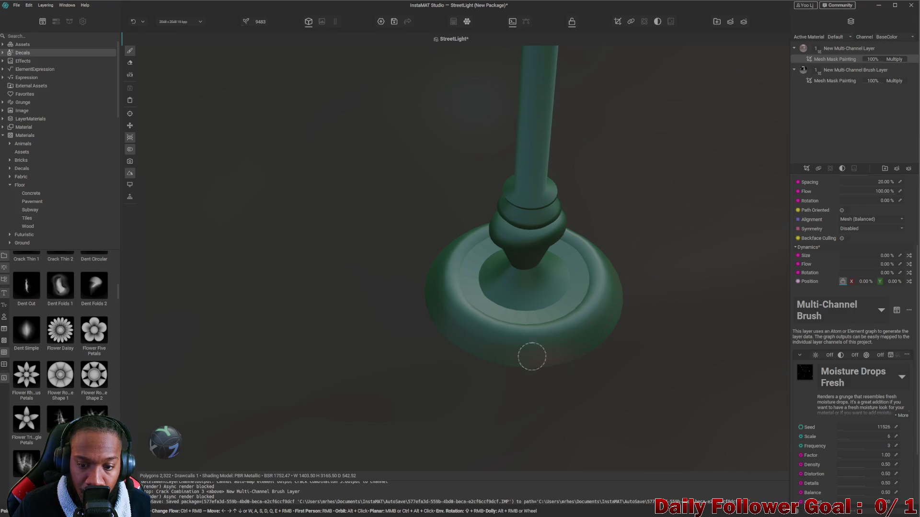
{"action": "mouse_move", "coordinate": [451, 380]}
{"action": "left_mouse_down", "text": "alt"}
{"action": "mouse_move", "coordinate": [417, 405]}
{"action": "mouse_move", "coordinate": [495, 357]}
{"action": "left_mouse_up", "text": "alt"}
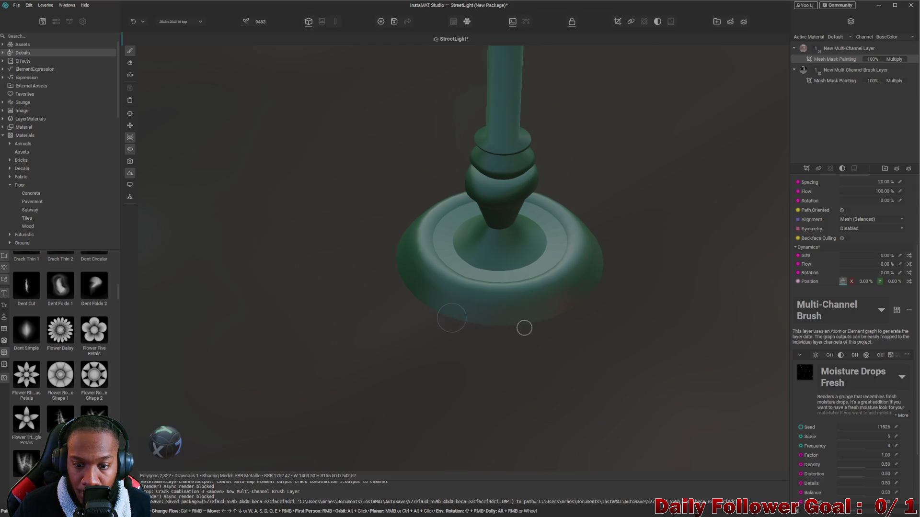
{"action": "scroll", "coordinate": [519, 335], "scroll_direction": "up", "scroll_amount": 5}
{"action": "scroll", "coordinate": [476, 314], "scroll_direction": "down", "scroll_amount": 3}
{"action": "mouse_move", "coordinate": [513, 301]}
{"action": "left_mouse_down", "text": "alt"}
{"action": "mouse_move", "coordinate": [370, 304]}
{"action": "mouse_move", "coordinate": [470, 322]}
{"action": "mouse_move", "coordinate": [353, 339]}
{"action": "mouse_move", "coordinate": [405, 337]}
{"action": "mouse_move", "coordinate": [396, 322]}
{"action": "mouse_move", "coordinate": [425, 318]}
{"action": "mouse_move", "coordinate": [270, 283]}
{"action": "left_mouse_up", "text": "alt"}
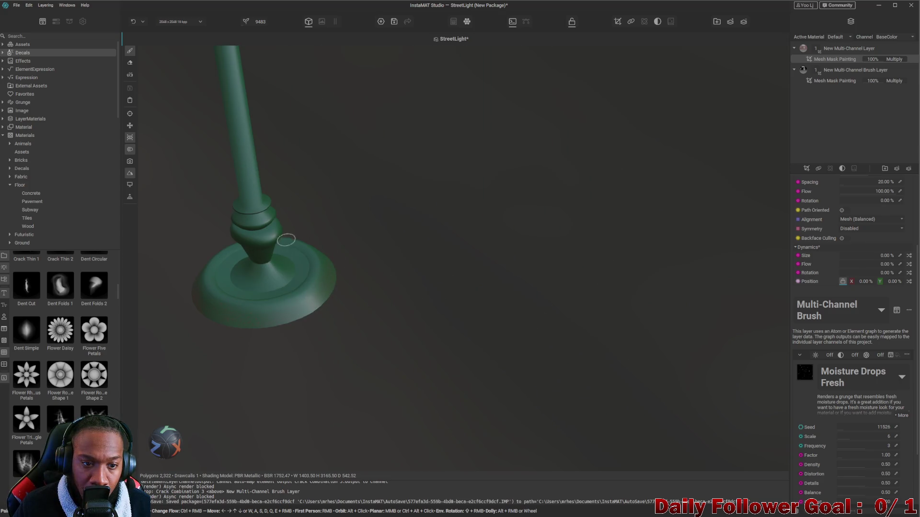
{"action": "mouse_move", "coordinate": [258, 255]}
{"action": "left_mouse_down", "text": "alt"}
{"action": "mouse_move", "coordinate": [257, 223]}
{"action": "mouse_move", "coordinate": [434, 234]}
{"action": "mouse_move", "coordinate": [340, 240]}
{"action": "left_mouse_up", "text": "alt"}
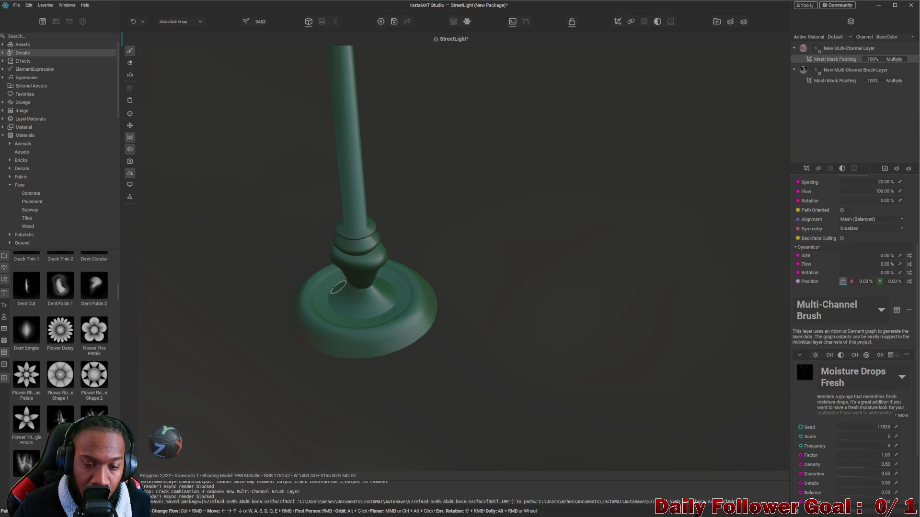
{"action": "mouse_move", "coordinate": [365, 268]}
{"action": "left_mouse_down", "text": "alt"}
{"action": "mouse_move", "coordinate": [325, 237]}
{"action": "mouse_move", "coordinate": [207, 269]}
{"action": "mouse_move", "coordinate": [388, 292]}
{"action": "mouse_move", "coordinate": [496, 325]}
{"action": "mouse_move", "coordinate": [493, 309]}
{"action": "mouse_move", "coordinate": [431, 369]}
{"action": "mouse_move", "coordinate": [436, 403]}
{"action": "left_mouse_up", "text": "alt"}
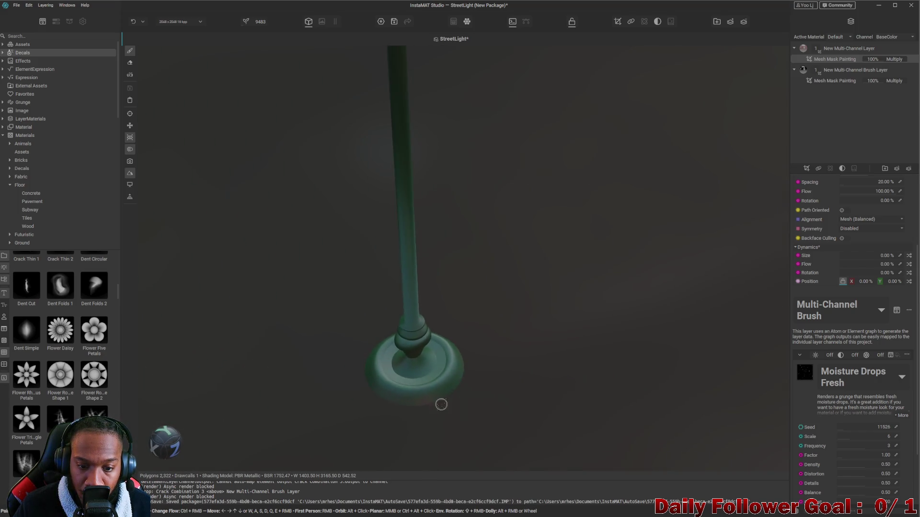
{"action": "scroll", "coordinate": [386, 328], "scroll_direction": "up", "scroll_amount": 3}
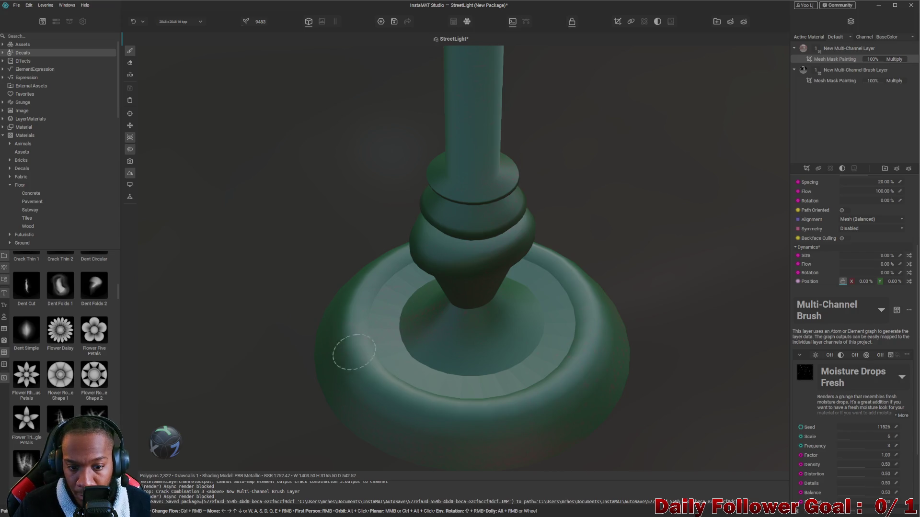
{"action": "scroll", "coordinate": [390, 403], "scroll_direction": "down", "scroll_amount": 2}
{"action": "scroll", "coordinate": [390, 402], "scroll_direction": "down", "scroll_amount": 2}
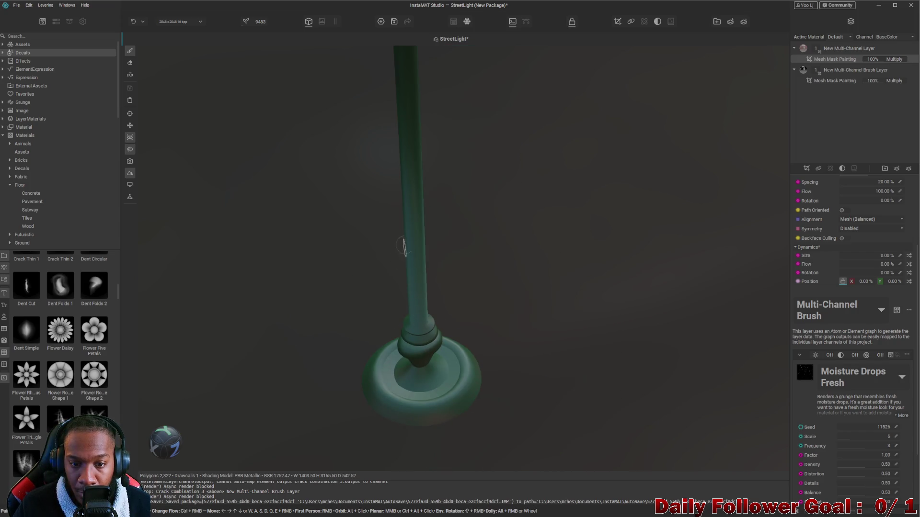
{"action": "scroll", "coordinate": [562, 347], "scroll_direction": "down", "scroll_amount": 2}
{"action": "mouse_move", "coordinate": [563, 347]}
{"action": "left_mouse_down", "text": "alt"}
{"action": "mouse_move", "coordinate": [599, 338]}
{"action": "mouse_move", "coordinate": [536, 321]}
{"action": "mouse_move", "coordinate": [613, 296]}
{"action": "mouse_move", "coordinate": [692, 318]}
{"action": "mouse_move", "coordinate": [550, 301]}
{"action": "mouse_move", "coordinate": [579, 304]}
{"action": "mouse_move", "coordinate": [398, 252]}
{"action": "mouse_move", "coordinate": [468, 249]}
{"action": "mouse_move", "coordinate": [329, 245]}
{"action": "left_mouse_up", "text": "alt"}
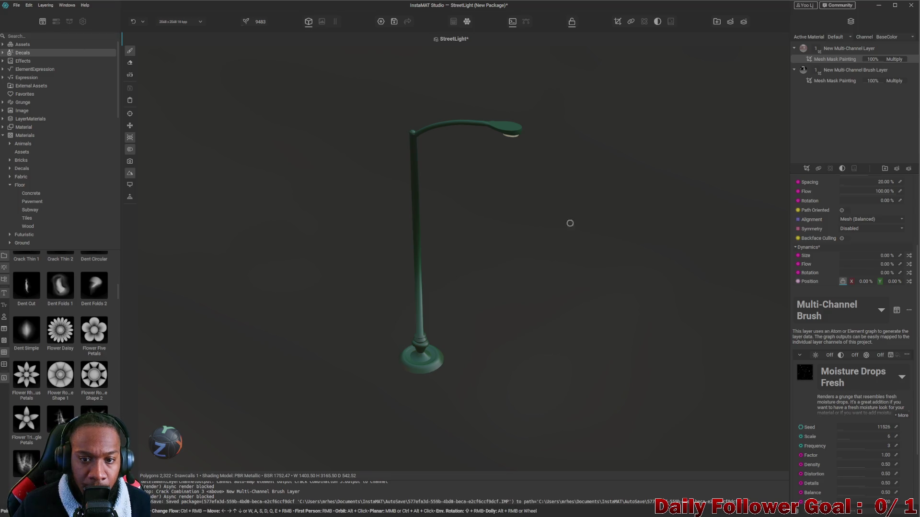
{"action": "left_click", "coordinate": [832, 72]}
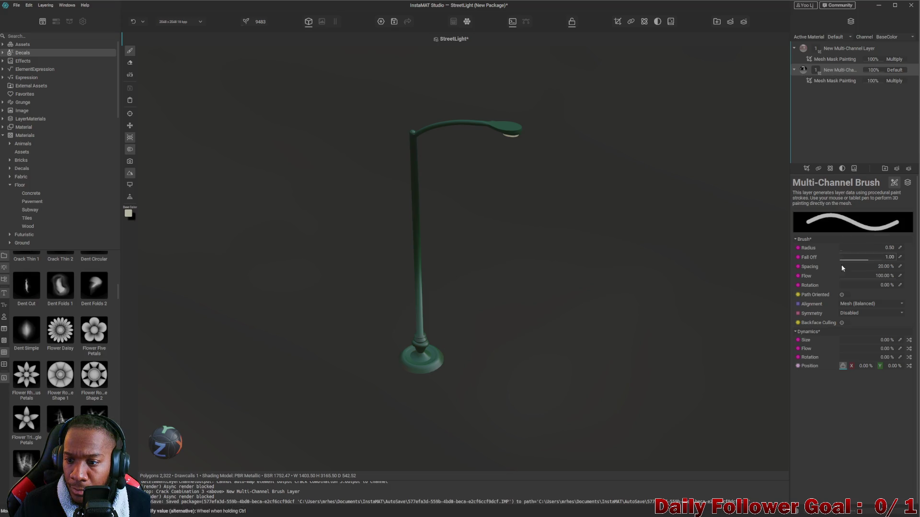
Set the brush paint colour to white and paint the pole and base white
{"action": "left_click", "coordinate": [907, 183]}
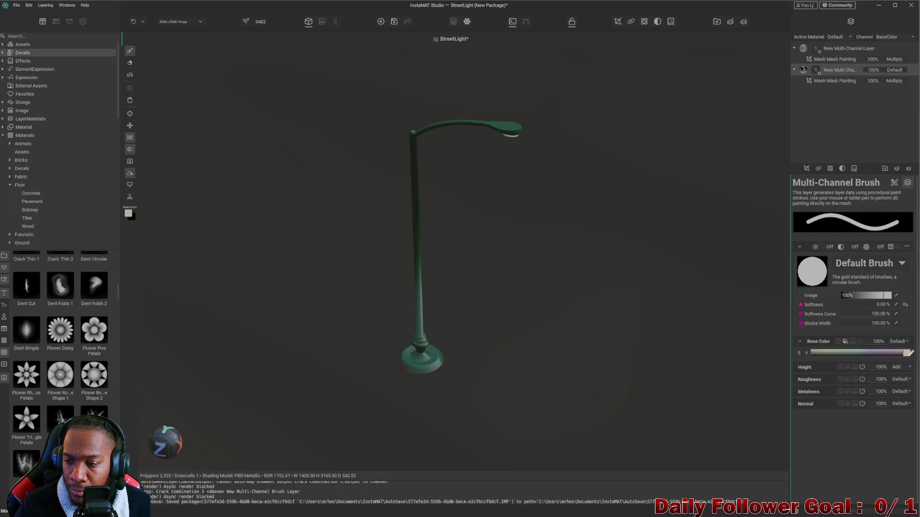
{"action": "left_click", "coordinate": [908, 353]}
{"action": "left_click_drag", "start_coordinate": [796, 343], "coordinate": [790, 331]}
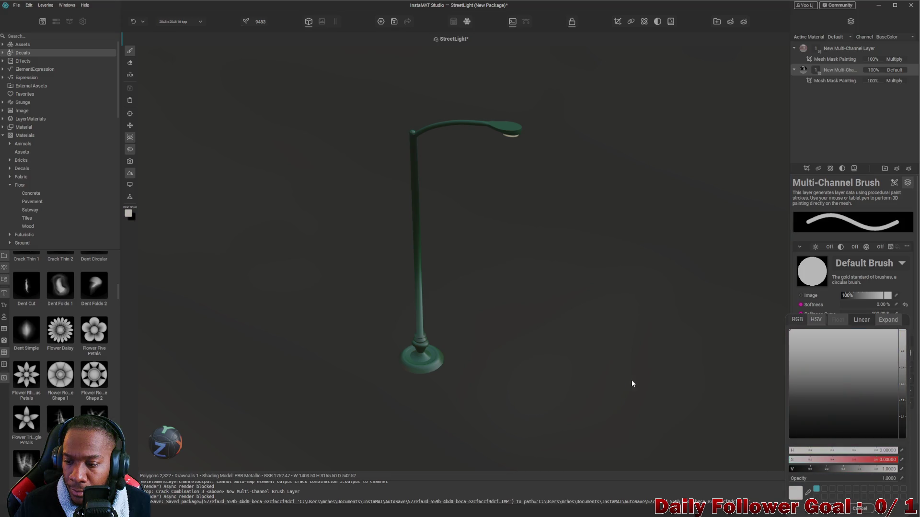
{"action": "left_click", "coordinate": [413, 135]}
{"action": "left_click_drag", "start_coordinate": [413, 135], "coordinate": [415, 147]}
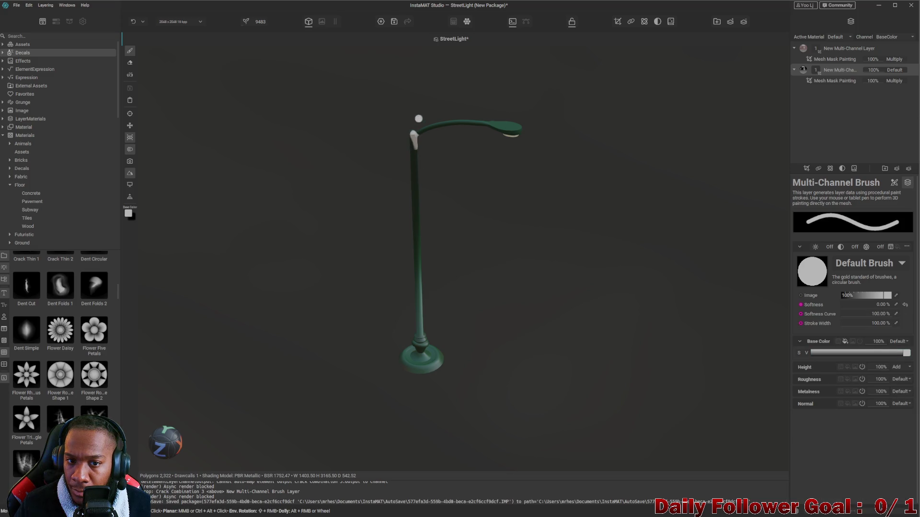
{"action": "left_click_drag", "start_coordinate": [414, 165], "coordinate": [415, 187]}
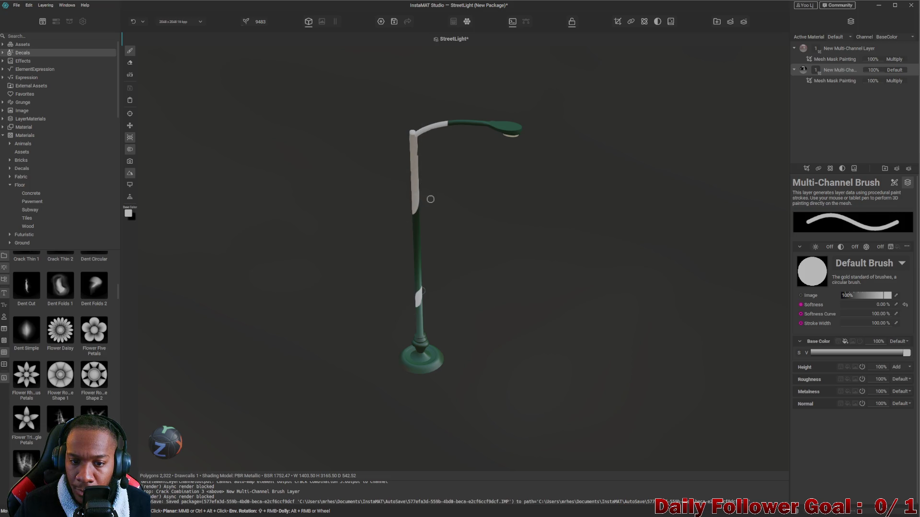
{"action": "left_click_drag", "start_coordinate": [415, 207], "coordinate": [423, 355]}
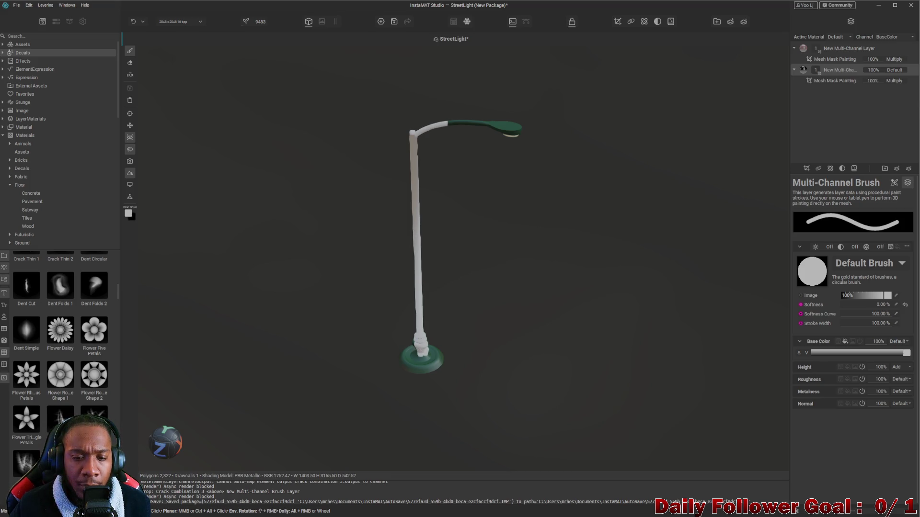
{"action": "left_click_drag", "start_coordinate": [401, 352], "coordinate": [430, 364]}
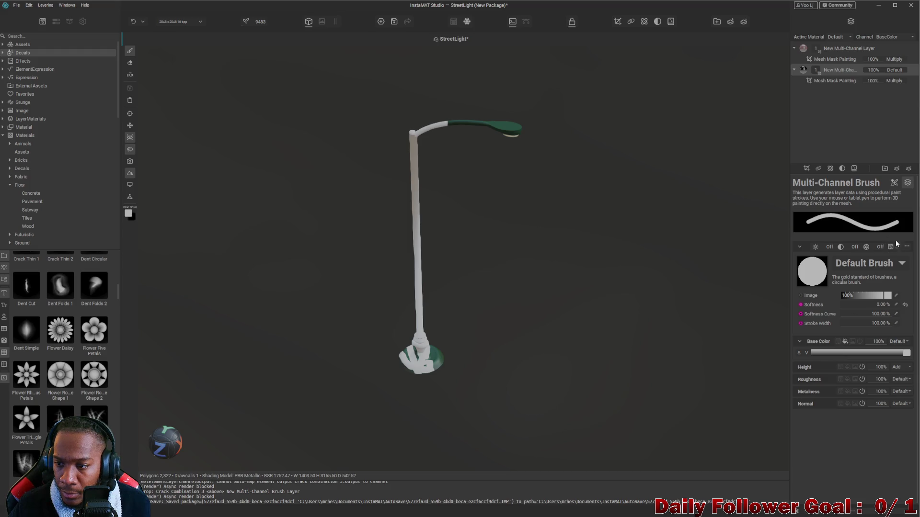
Enlarge the brush radius to 2.58 and undo the stray stroke near the pole's top
{"action": "left_click", "coordinate": [894, 183]}
{"action": "left_click", "coordinate": [854, 251]}
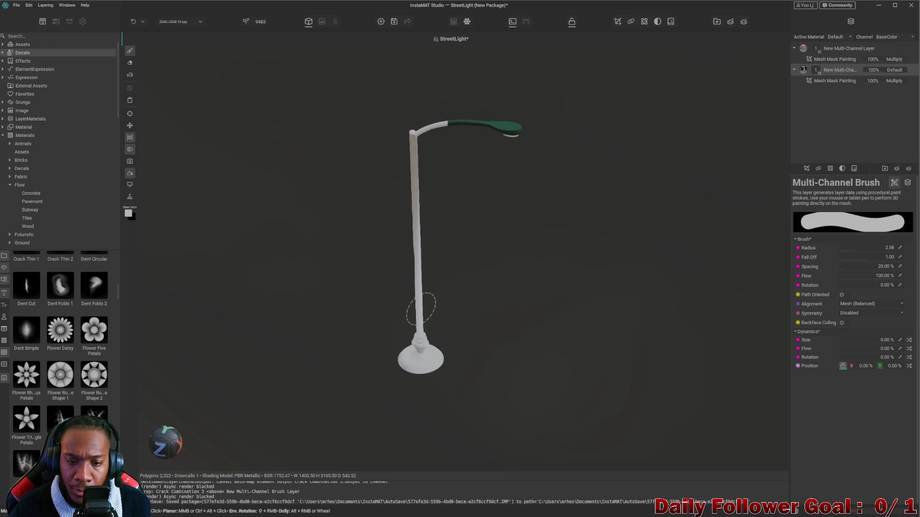
{"action": "mouse_move", "coordinate": [442, 357]}
{"action": "left_mouse_down", "text": "alt"}
{"action": "mouse_move", "coordinate": [299, 386]}
{"action": "mouse_move", "coordinate": [678, 401]}
{"action": "left_mouse_up", "text": "alt"}
{"action": "left_click_drag", "start_coordinate": [406, 353], "coordinate": [703, 224], "text": "alt"}
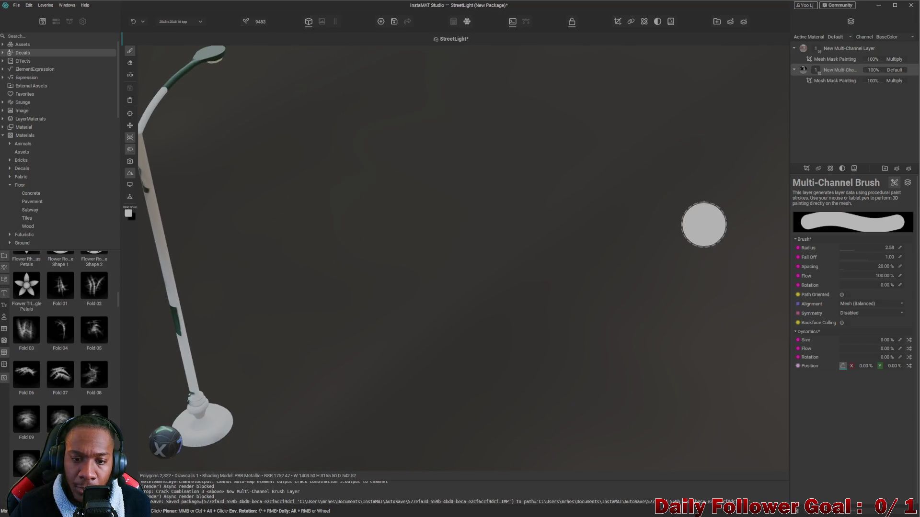
{"action": "left_click_drag", "start_coordinate": [318, 353], "coordinate": [452, 386], "text": "alt"}
{"action": "scroll", "coordinate": [404, 373], "scroll_direction": "up", "scroll_amount": 3}
{"action": "scroll", "coordinate": [323, 314], "scroll_direction": "up", "scroll_amount": 4}
{"action": "scroll", "coordinate": [323, 314], "scroll_direction": "down", "scroll_amount": 3}
{"action": "mouse_move", "coordinate": [318, 300]}
{"action": "left_mouse_down", "text": "alt"}
{"action": "mouse_move", "coordinate": [493, 353]}
{"action": "mouse_move", "coordinate": [267, 290]}
{"action": "mouse_move", "coordinate": [338, 318]}
{"action": "mouse_move", "coordinate": [435, 339]}
{"action": "left_mouse_up", "text": "alt"}
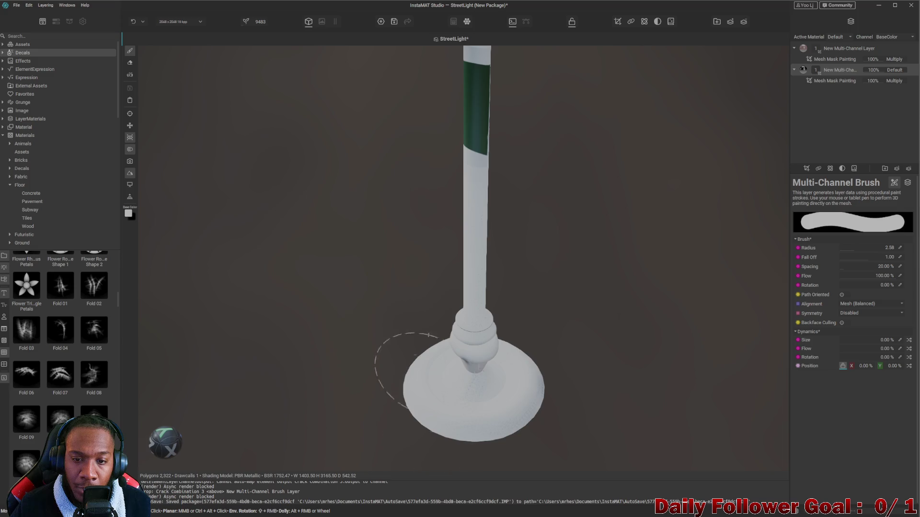
{"action": "scroll", "coordinate": [477, 291], "scroll_direction": "up", "scroll_amount": 5}
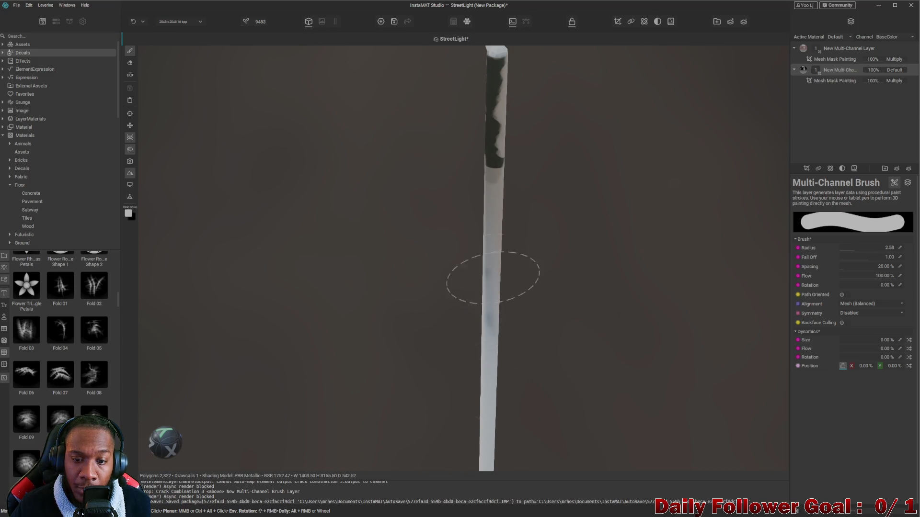
{"action": "key", "text": "ctrl+z"}
{"action": "scroll", "coordinate": [490, 342], "scroll_direction": "down", "scroll_amount": 5}
{"action": "scroll", "coordinate": [486, 390], "scroll_direction": "up", "scroll_amount": 4}
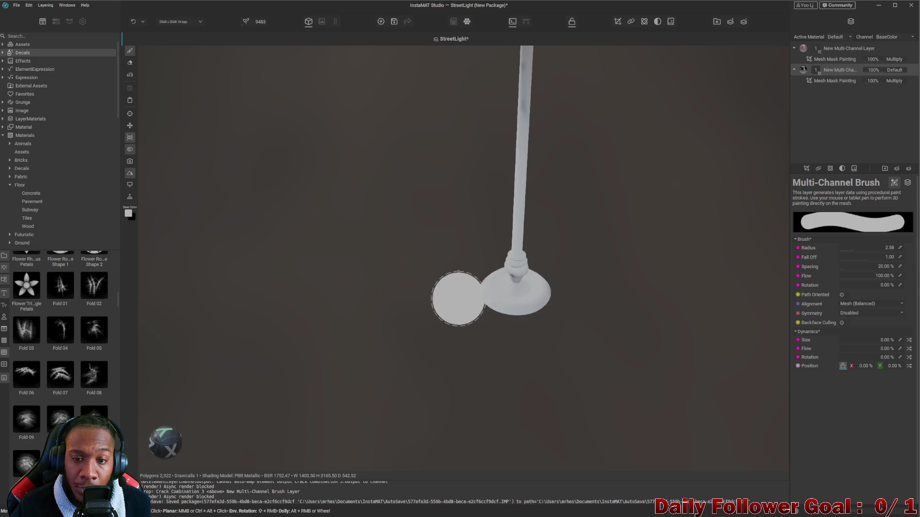
{"action": "scroll", "coordinate": [472, 215], "scroll_direction": "up", "scroll_amount": 2}
{"action": "scroll", "coordinate": [503, 287], "scroll_direction": "down", "scroll_amount": 3}
{"action": "scroll", "coordinate": [504, 226], "scroll_direction": "down", "scroll_amount": 2}
{"action": "scroll", "coordinate": [508, 235], "scroll_direction": "up", "scroll_amount": 3}
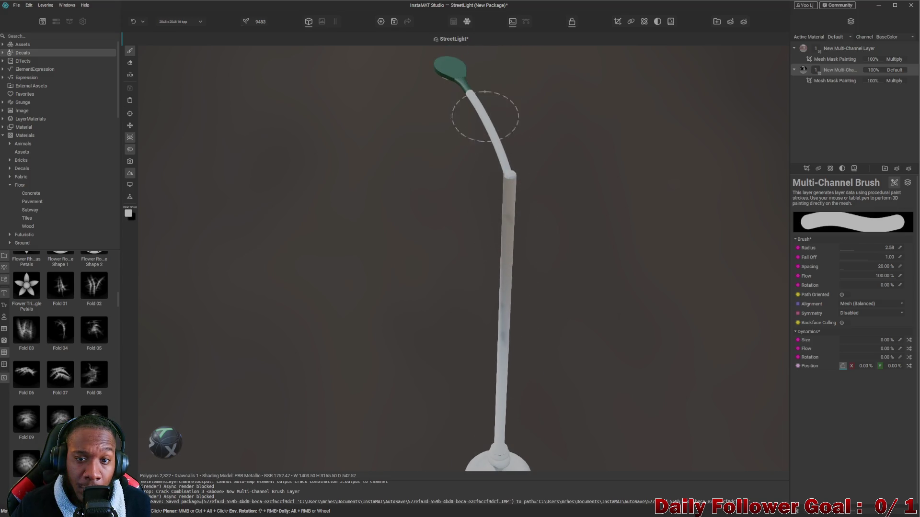
{"action": "scroll", "coordinate": [489, 365], "scroll_direction": "up", "scroll_amount": 3}
{"action": "scroll", "coordinate": [443, 299], "scroll_direction": "up", "scroll_amount": 2}
{"action": "scroll", "coordinate": [230, 312], "scroll_direction": "down", "scroll_amount": 1}
{"action": "scroll", "coordinate": [231, 312], "scroll_direction": "down", "scroll_amount": 3}
{"action": "scroll", "coordinate": [462, 246], "scroll_direction": "up", "scroll_amount": 3}
{"action": "scroll", "coordinate": [524, 273], "scroll_direction": "down", "scroll_amount": 2}
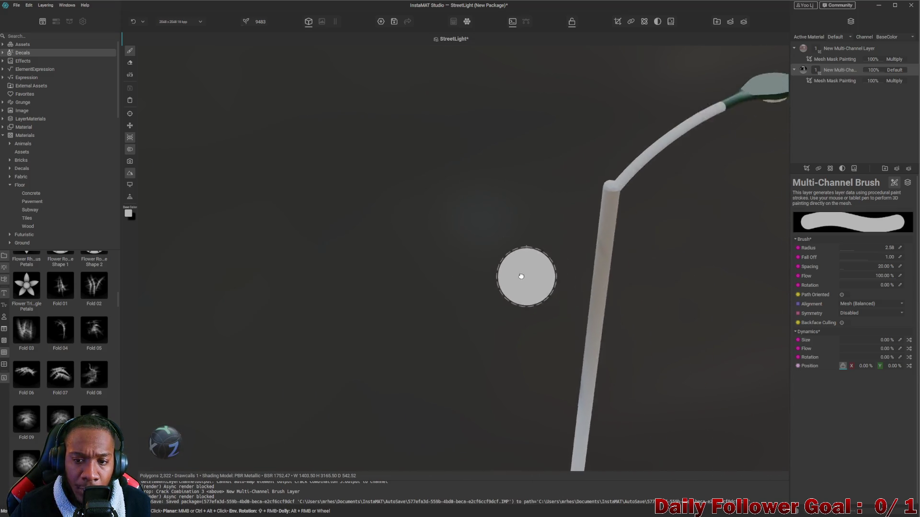
{"action": "scroll", "coordinate": [433, 253], "scroll_direction": "up", "scroll_amount": 2}
{"action": "scroll", "coordinate": [334, 284], "scroll_direction": "up", "scroll_amount": 2}
{"action": "scroll", "coordinate": [328, 231], "scroll_direction": "down", "scroll_amount": 2}
{"action": "scroll", "coordinate": [293, 220], "scroll_direction": "down", "scroll_amount": 2}
{"action": "scroll", "coordinate": [329, 172], "scroll_direction": "up", "scroll_amount": 1}
{"action": "scroll", "coordinate": [335, 193], "scroll_direction": "up", "scroll_amount": 2}
{"action": "scroll", "coordinate": [335, 192], "scroll_direction": "down", "scroll_amount": 2}
Undo a dark green dab on the lamp head and shrink the brush radius to 0.44
{"action": "left_click_drag", "start_coordinate": [421, 175], "coordinate": [503, 287], "text": "alt"}
{"action": "scroll", "coordinate": [521, 245], "scroll_direction": "up", "scroll_amount": 2}
{"action": "scroll", "coordinate": [498, 283], "scroll_direction": "up", "scroll_amount": 2}
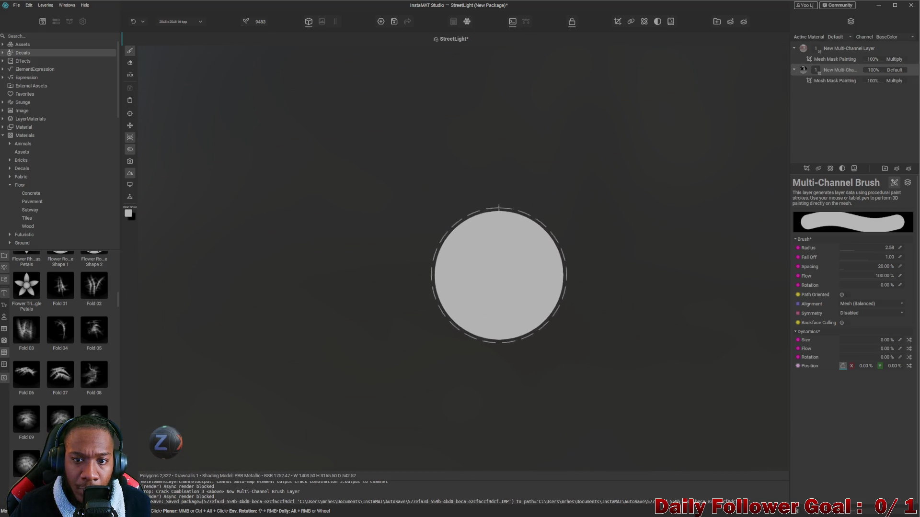
{"action": "scroll", "coordinate": [500, 245], "scroll_direction": "down", "scroll_amount": 1}
{"action": "left_click_drag", "start_coordinate": [501, 245], "coordinate": [527, 283], "text": "alt"}
{"action": "scroll", "coordinate": [527, 242], "scroll_direction": "up", "scroll_amount": 2}
{"action": "scroll", "coordinate": [503, 216], "scroll_direction": "up", "scroll_amount": 1}
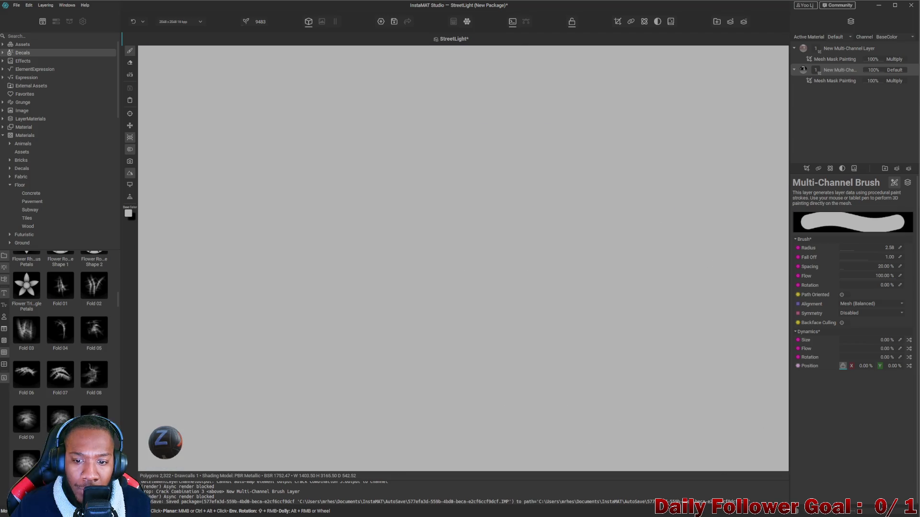
{"action": "scroll", "coordinate": [479, 186], "scroll_direction": "down", "scroll_amount": 1}
{"action": "scroll", "coordinate": [479, 186], "scroll_direction": "down", "scroll_amount": 2}
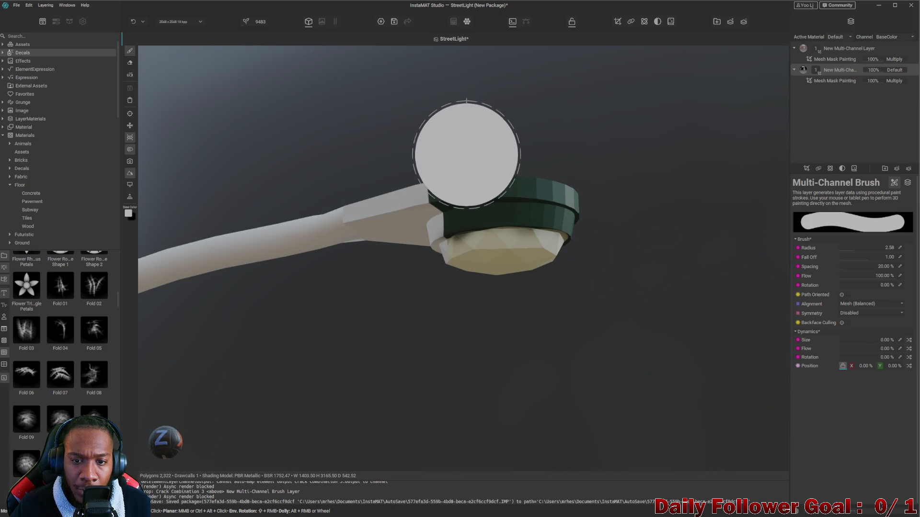
{"action": "left_click_drag", "start_coordinate": [421, 185], "coordinate": [456, 239], "text": "alt"}
{"action": "scroll", "coordinate": [467, 201], "scroll_direction": "up", "scroll_amount": 2}
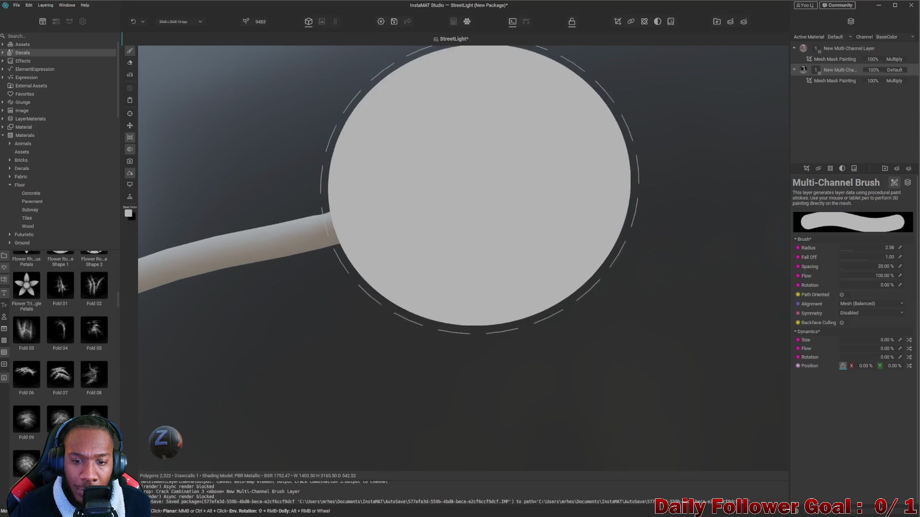
{"action": "scroll", "coordinate": [540, 139], "scroll_direction": "down", "scroll_amount": 3}
{"action": "left_click", "coordinate": [535, 139]}
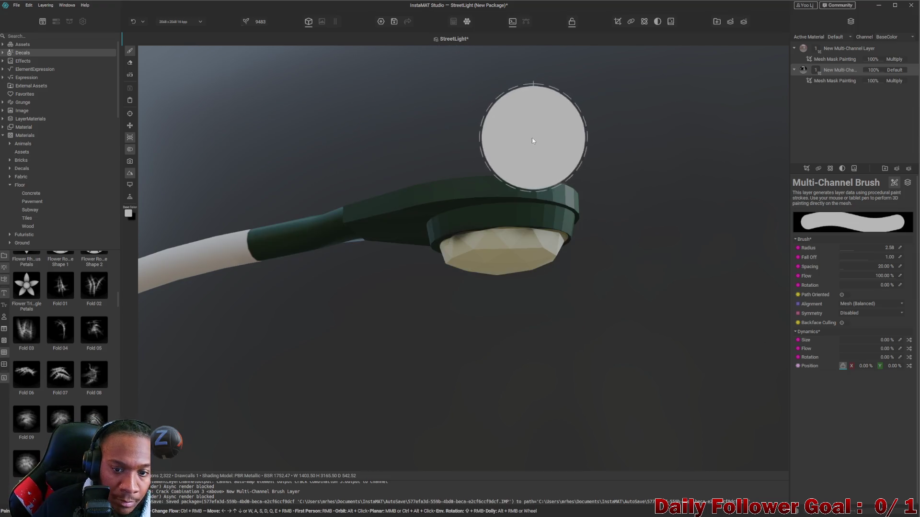
{"action": "left_click", "coordinate": [298, 241], "text": "ctrl"}
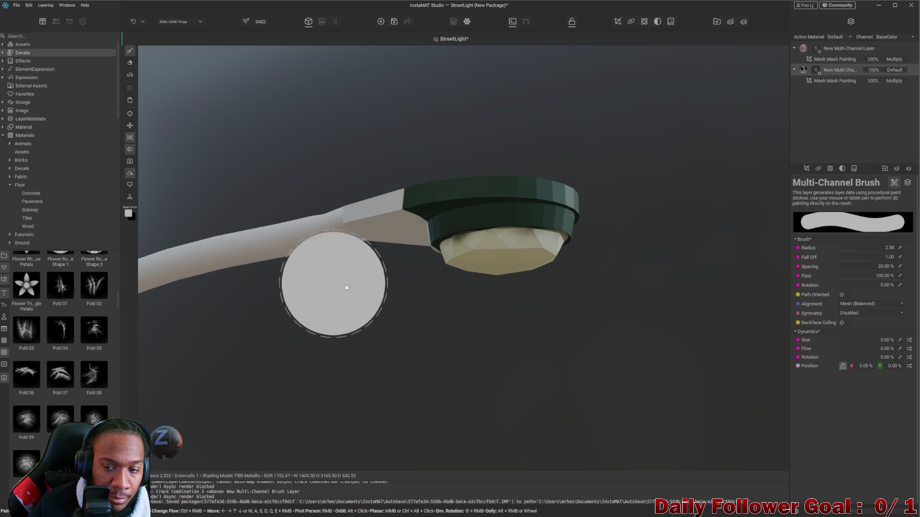
{"action": "left_click_drag", "start_coordinate": [844, 248], "coordinate": [842, 248]}
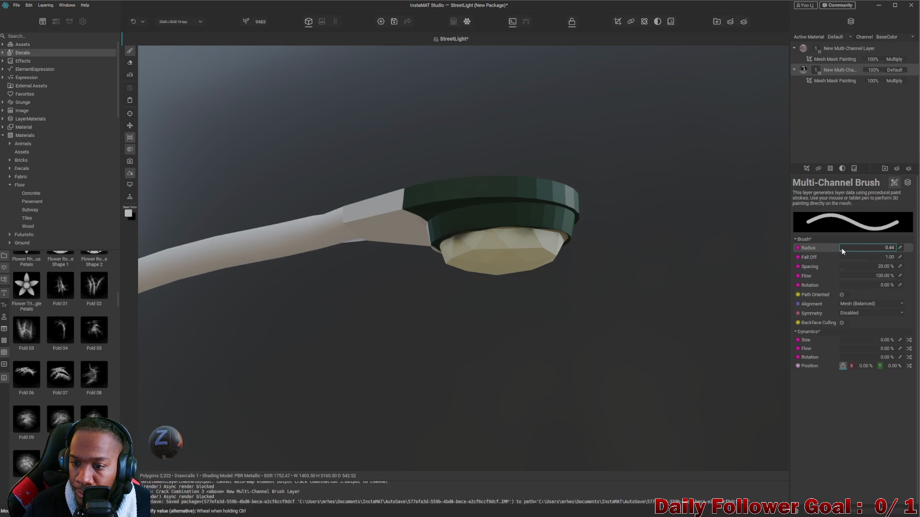
Paint the lamp head's green top ring white and orbit to check the whole lamp is white
{"action": "left_click_drag", "start_coordinate": [420, 200], "coordinate": [442, 205]}
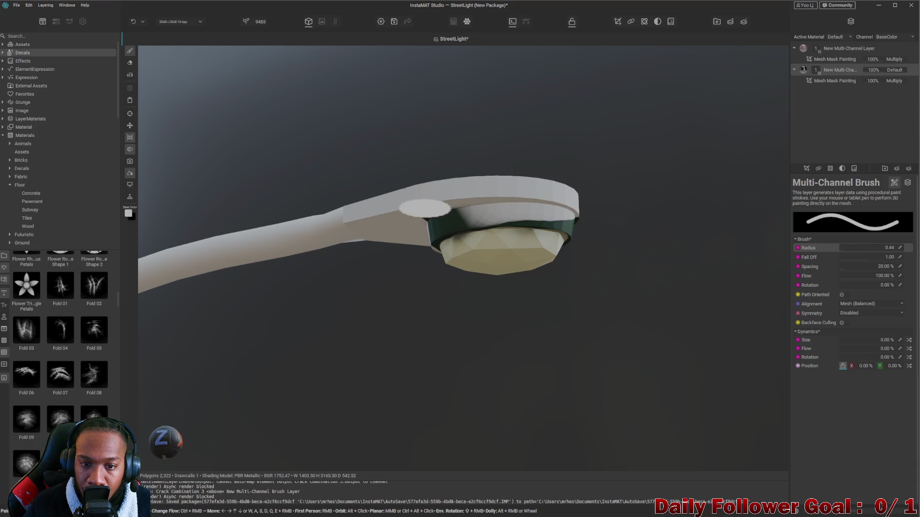
{"action": "mouse_move", "coordinate": [395, 227]}
{"action": "left_mouse_down", "text": "alt"}
{"action": "mouse_move", "coordinate": [553, 320]}
{"action": "mouse_move", "coordinate": [503, 155]}
{"action": "mouse_move", "coordinate": [653, 165]}
{"action": "mouse_move", "coordinate": [616, 165]}
{"action": "mouse_move", "coordinate": [595, 188]}
{"action": "mouse_move", "coordinate": [557, 173]}
{"action": "mouse_move", "coordinate": [516, 203]}
{"action": "left_mouse_up", "text": "alt"}
{"action": "mouse_move", "coordinate": [544, 248]}
{"action": "left_mouse_down", "text": "alt"}
{"action": "mouse_move", "coordinate": [577, 281]}
{"action": "mouse_move", "coordinate": [568, 205]}
{"action": "mouse_move", "coordinate": [577, 203]}
{"action": "mouse_move", "coordinate": [566, 329]}
{"action": "mouse_move", "coordinate": [565, 270]}
{"action": "left_mouse_up", "text": "alt"}
{"action": "scroll", "coordinate": [569, 263], "scroll_direction": "up", "scroll_amount": 5}
{"action": "scroll", "coordinate": [518, 246], "scroll_direction": "down", "scroll_amount": 5}
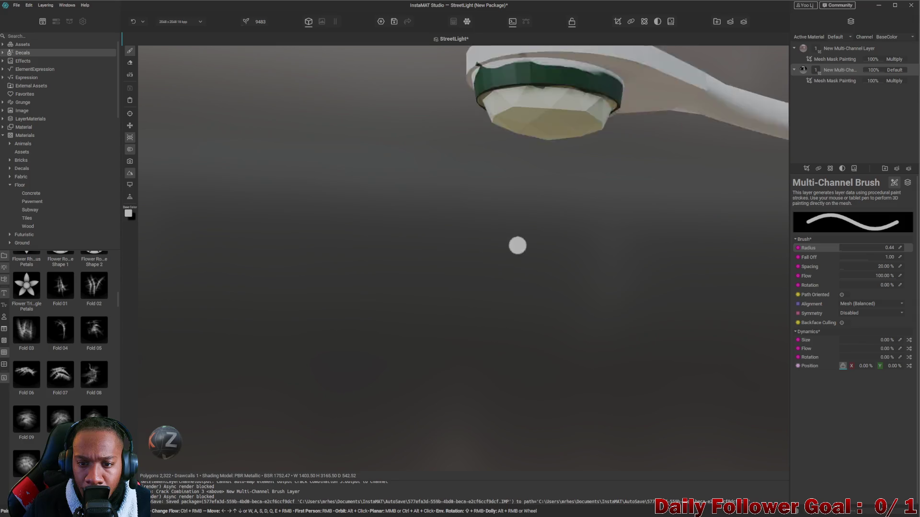
{"action": "scroll", "coordinate": [518, 246], "scroll_direction": "down", "scroll_amount": 2}
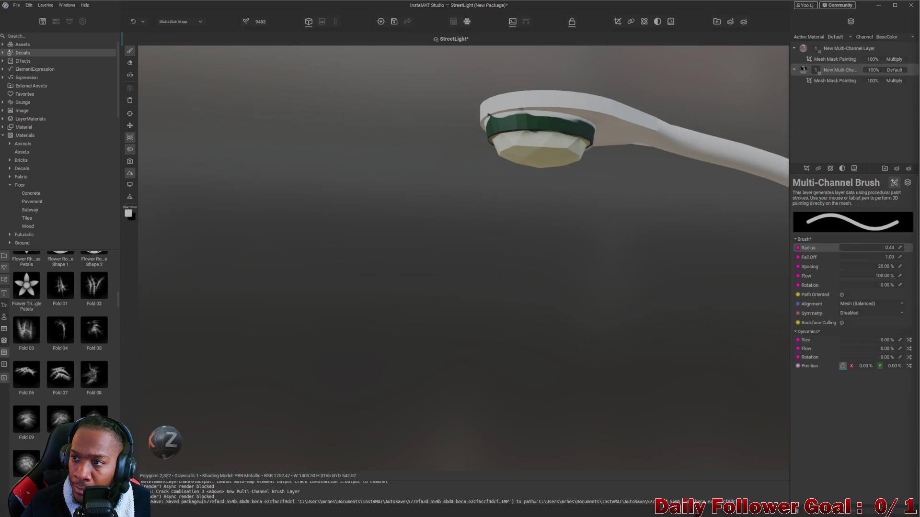
{"action": "scroll", "coordinate": [578, 101], "scroll_direction": "up", "scroll_amount": 3}
{"action": "mouse_move", "coordinate": [568, 143]}
{"action": "left_mouse_down", "text": "alt"}
{"action": "mouse_move", "coordinate": [579, 101]}
{"action": "mouse_move", "coordinate": [593, 240]}
{"action": "mouse_move", "coordinate": [349, 202]}
{"action": "mouse_move", "coordinate": [474, 230]}
{"action": "mouse_move", "coordinate": [263, 222]}
{"action": "mouse_move", "coordinate": [508, 230]}
{"action": "mouse_move", "coordinate": [382, 247]}
{"action": "mouse_move", "coordinate": [530, 266]}
{"action": "left_mouse_up", "text": "alt"}
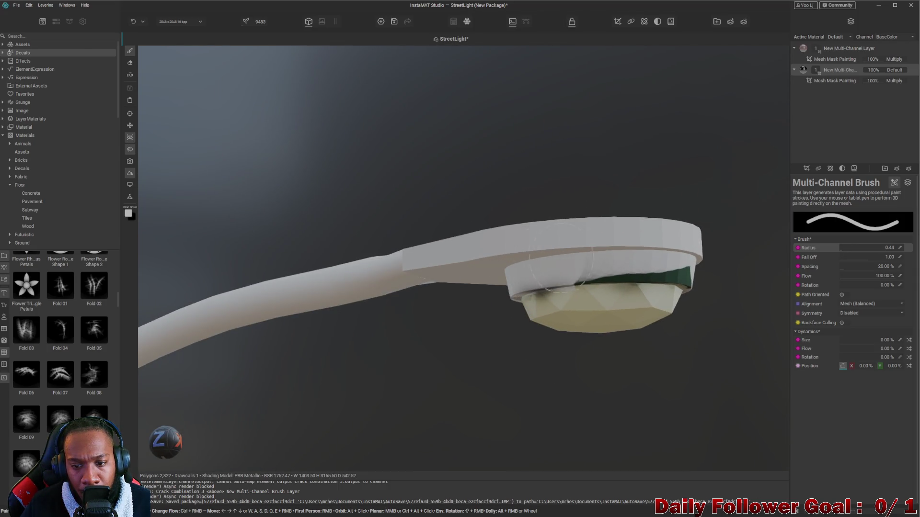
{"action": "scroll", "coordinate": [546, 273], "scroll_direction": "down", "scroll_amount": 5}
{"action": "mouse_move", "coordinate": [546, 273]}
{"action": "left_mouse_down", "text": "alt"}
{"action": "mouse_move", "coordinate": [600, 417]}
{"action": "mouse_move", "coordinate": [462, 357]}
{"action": "left_mouse_up", "text": "alt"}
{"action": "scroll", "coordinate": [462, 357], "scroll_direction": "down", "scroll_amount": 3}
{"action": "scroll", "coordinate": [446, 366], "scroll_direction": "down", "scroll_amount": 2}
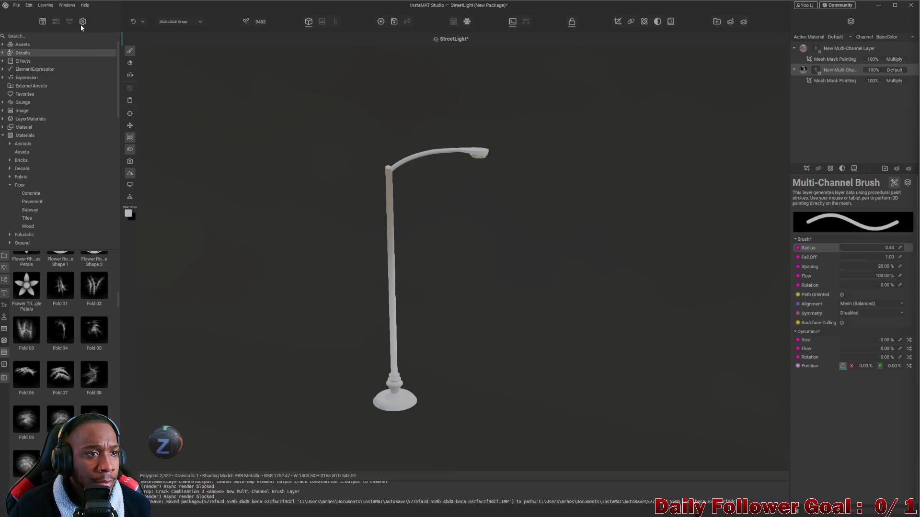
Export all street light texture outputs via Export Image and Data Outputs with the Unity URP template
{"action": "left_click", "coordinate": [20, 7]}
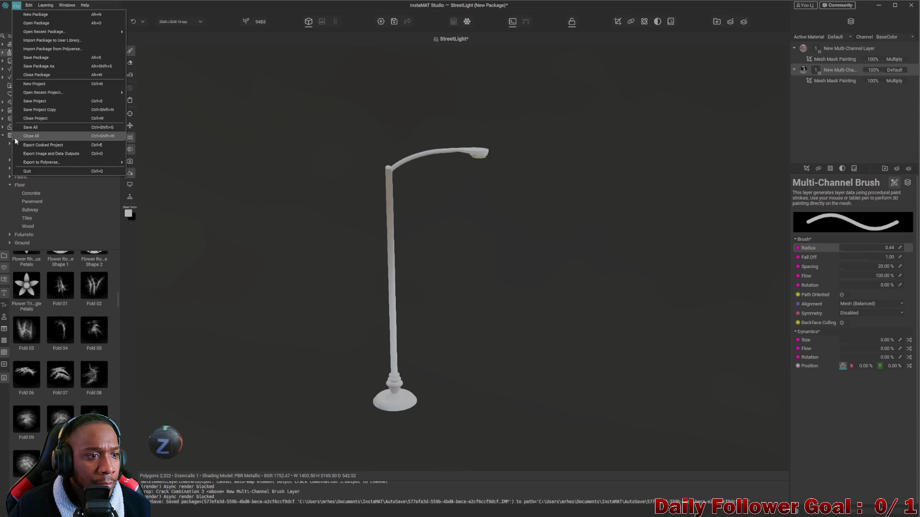
{"action": "left_click", "coordinate": [56, 154]}
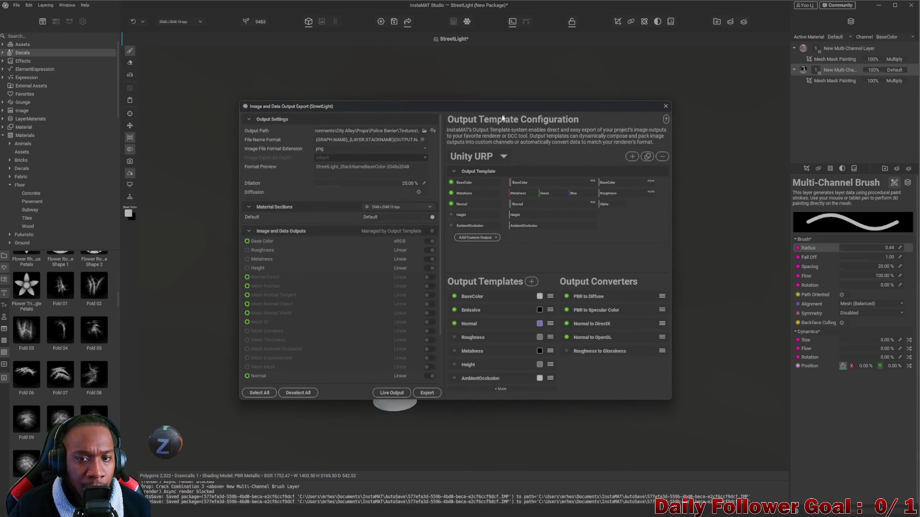
{"action": "left_click_drag", "start_coordinate": [507, 107], "coordinate": [496, 93]}
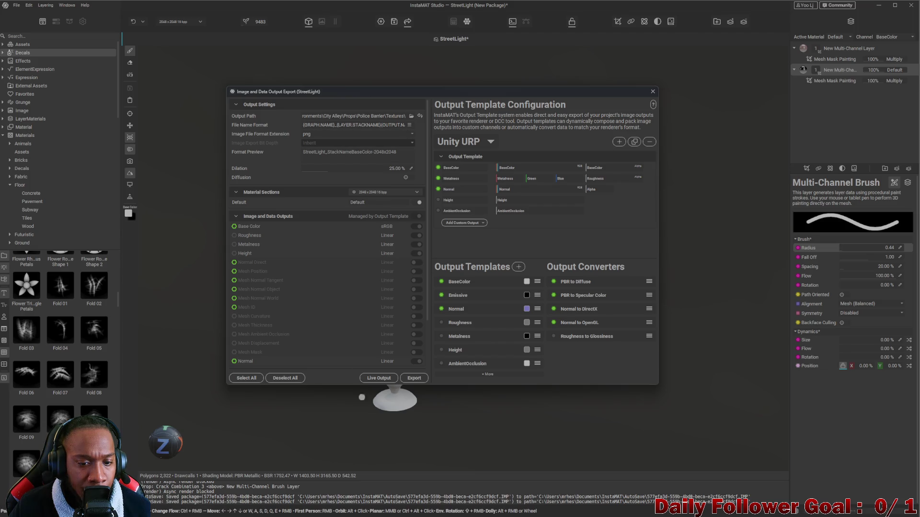
{"action": "left_click", "coordinate": [416, 377]}
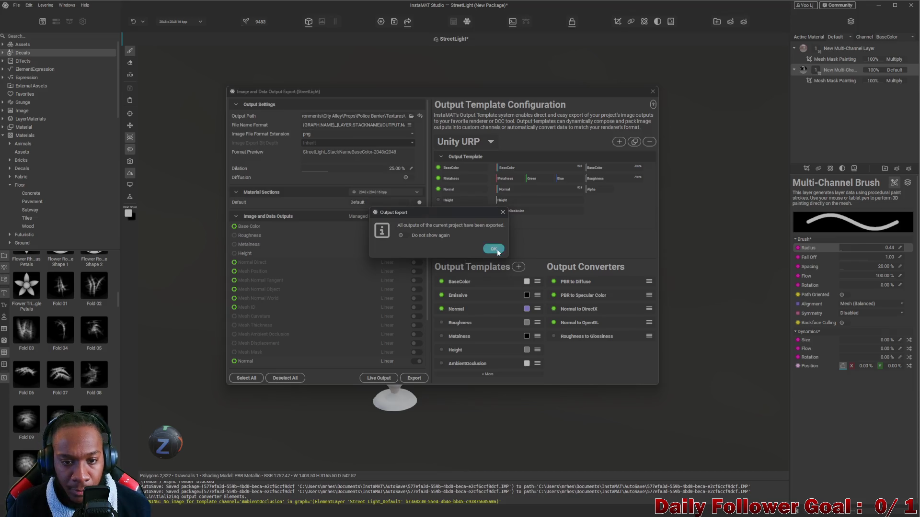
{"action": "left_click", "coordinate": [495, 249]}
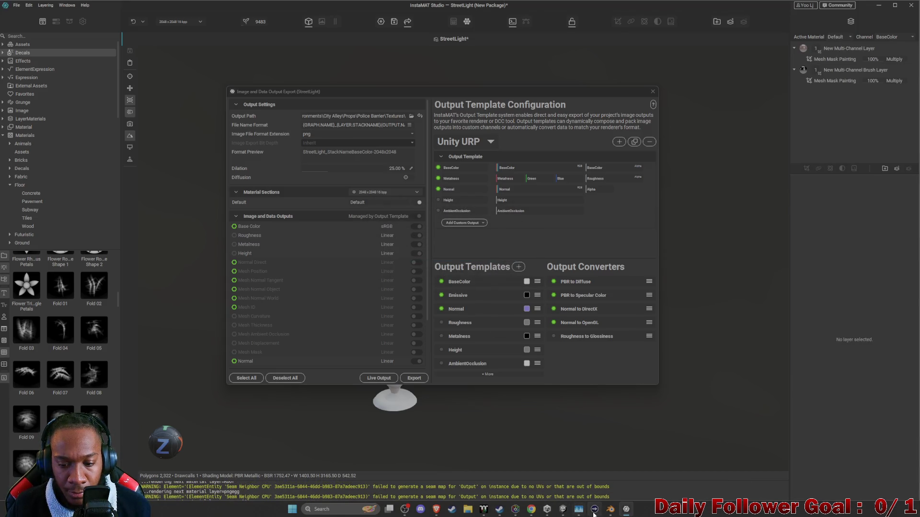
{"action": "left_click", "coordinate": [578, 510]}
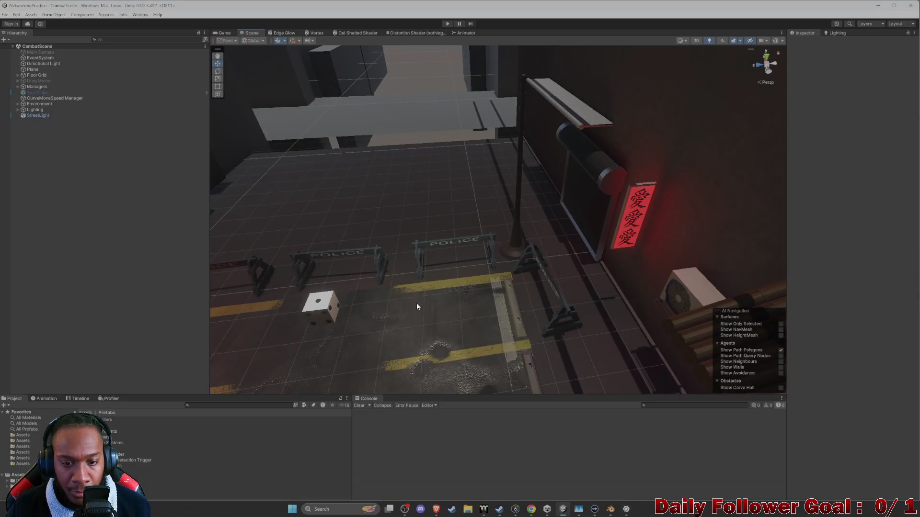
{"action": "scroll", "coordinate": [32, 457], "scroll_direction": "down", "scroll_amount": 3}
Delete the old StreetLight.fbx from the Prefabs > Environments project folder
{"action": "left_click", "coordinate": [34, 456]}
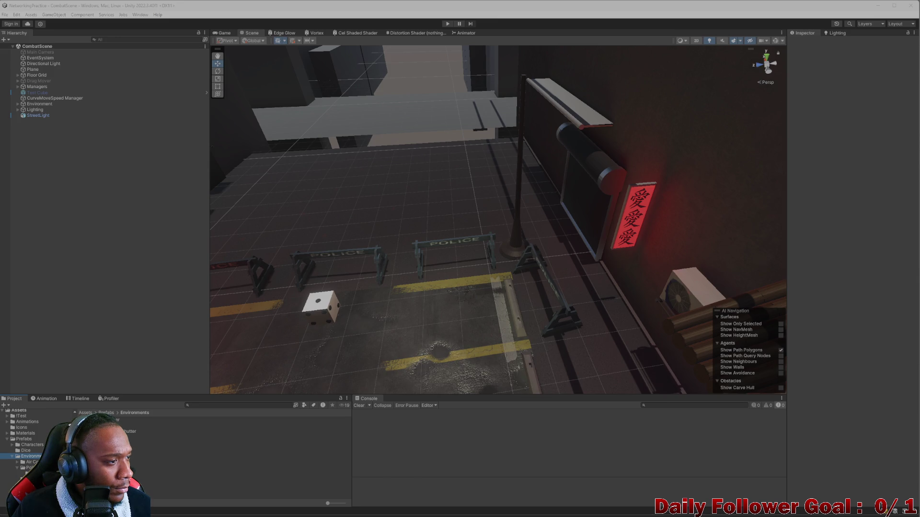
{"action": "left_click_drag", "start_coordinate": [145, 487], "coordinate": [178, 492]}
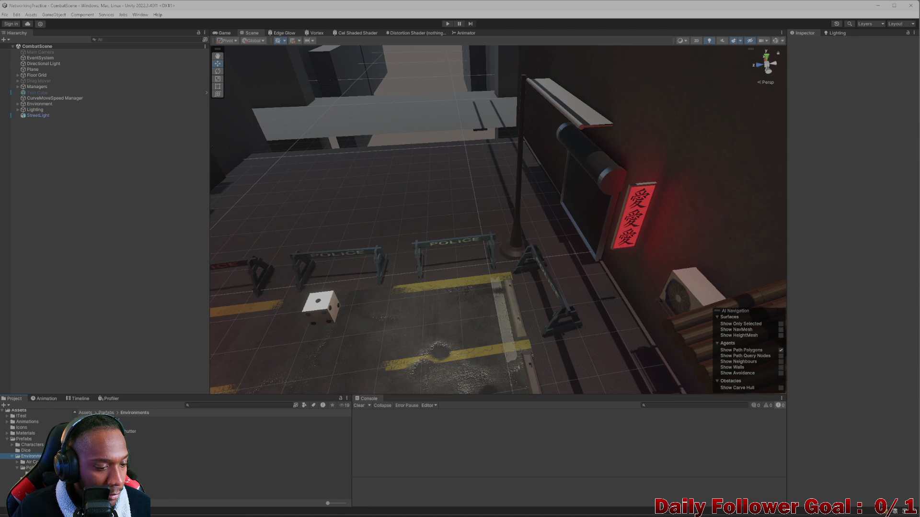
{"action": "left_click", "coordinate": [179, 484]}
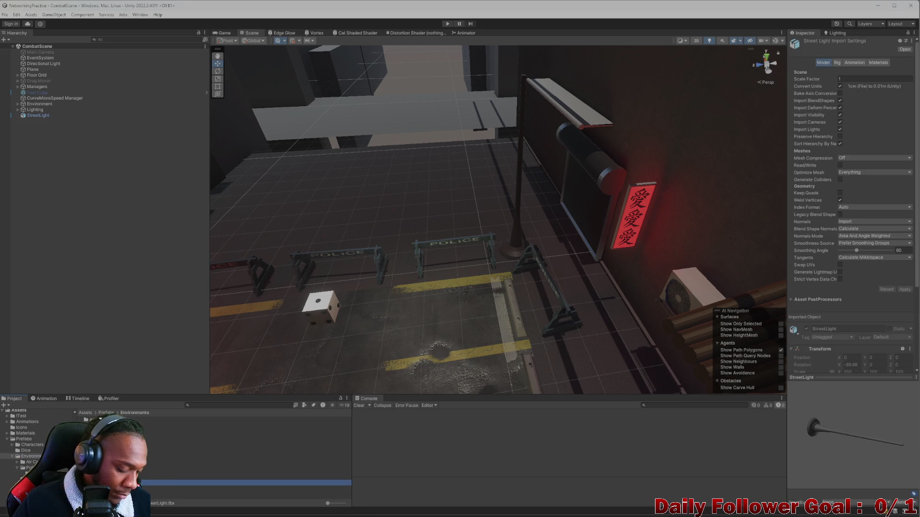
{"action": "key", "text": "Delete"}
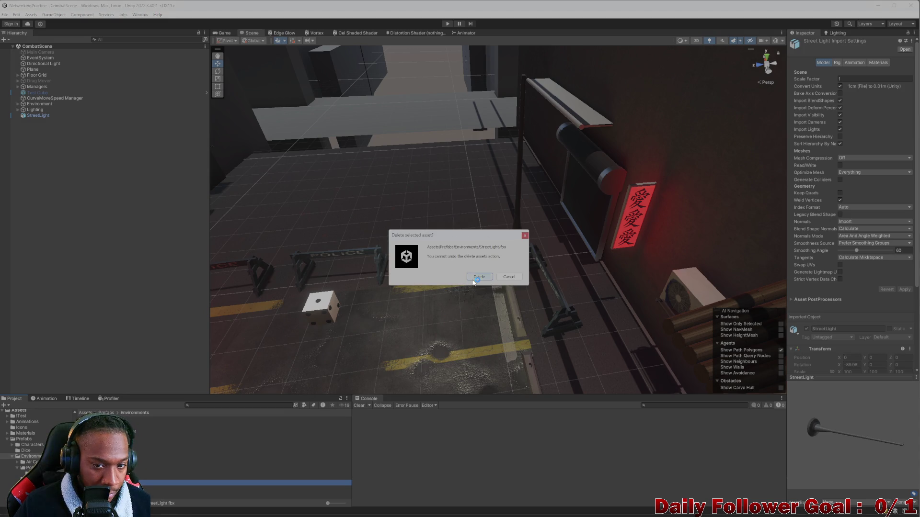
{"action": "left_click", "coordinate": [476, 278]}
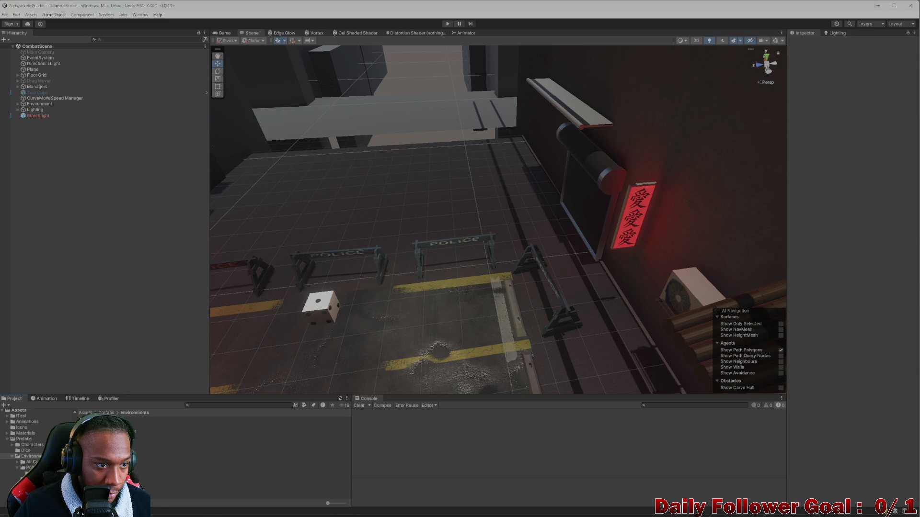
Remove the broken StreetLight from the Hierarchy and drag the new model into the alley scene
{"action": "left_click", "coordinate": [38, 115]}
{"action": "key", "text": "Delete"}
{"action": "left_click_drag", "start_coordinate": [130, 431], "coordinate": [516, 266]}
{"action": "left_click", "coordinate": [216, 483]}
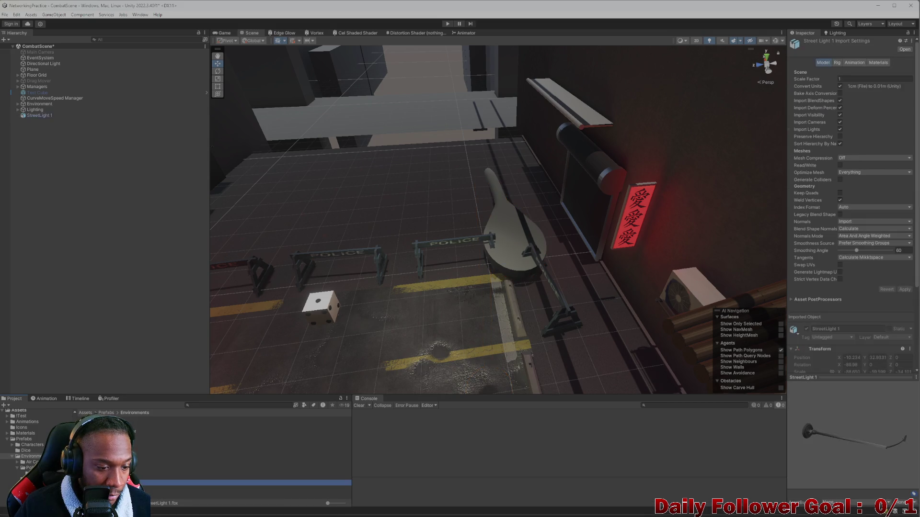
Rename the file StreetLight, raise the light on its local Y axis and enlarge it via the Scale field
{"action": "key", "text": "Return"}
{"action": "left_click", "coordinate": [498, 238]}
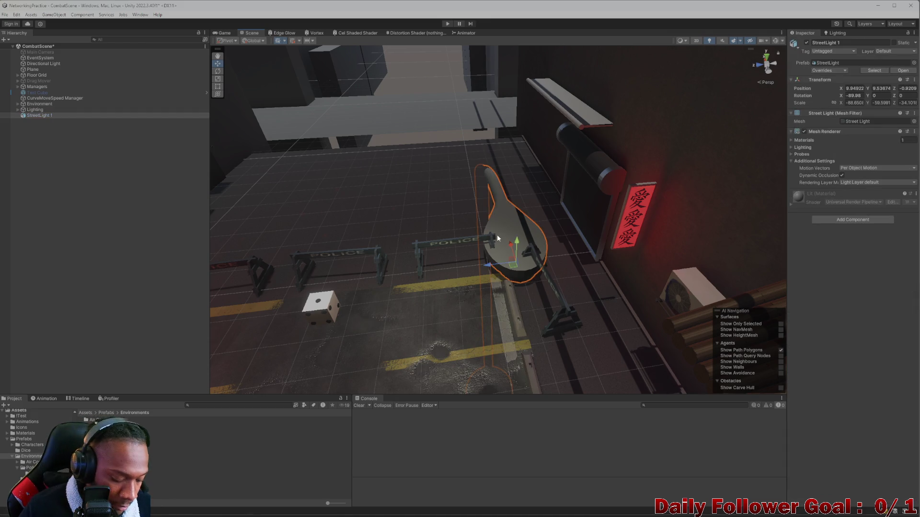
{"action": "key", "text": "x"}
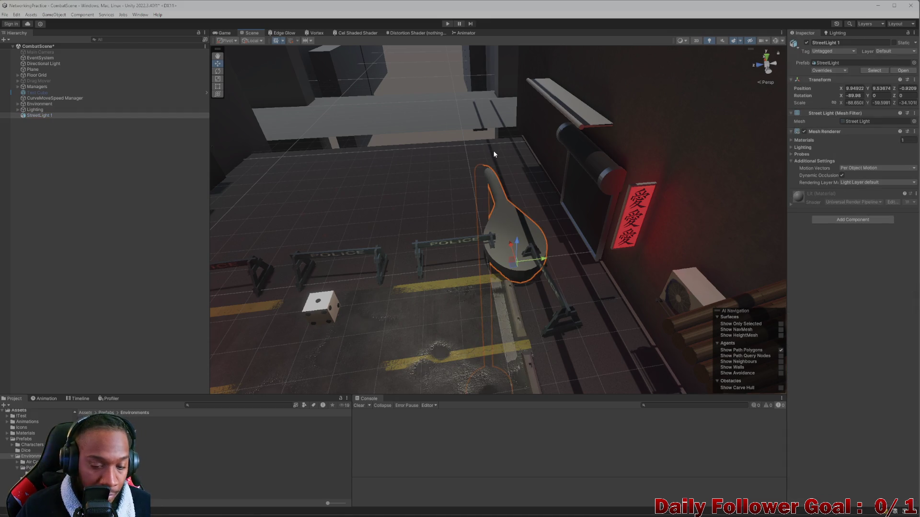
{"action": "left_click_drag", "start_coordinate": [514, 234], "coordinate": [521, 119]}
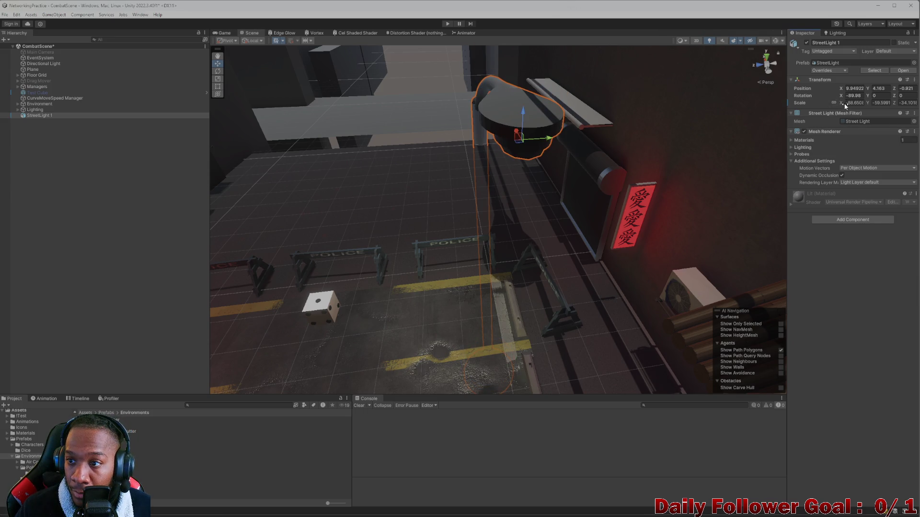
{"action": "mouse_move", "coordinate": [841, 103]}
{"action": "left_mouse_down"}
{"action": "mouse_move", "coordinate": [556, 110]}
{"action": "mouse_move", "coordinate": [693, 149]}
{"action": "left_mouse_up"}
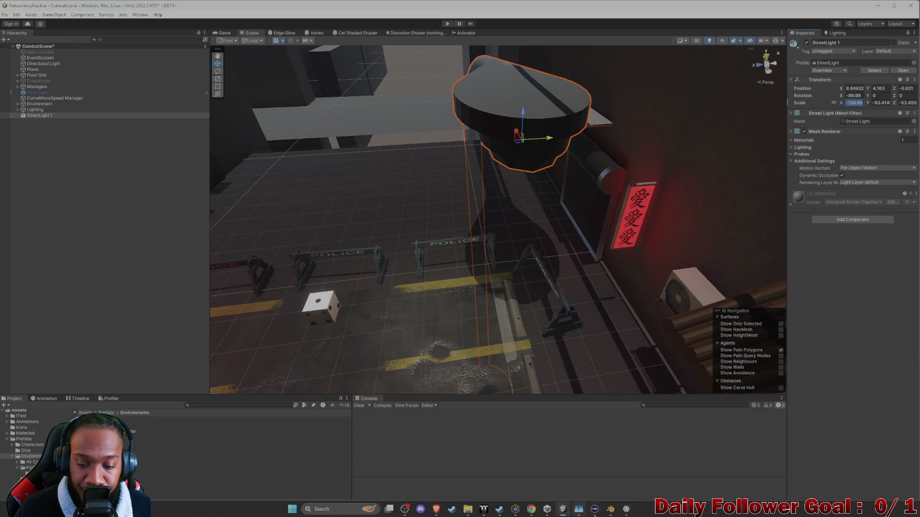
{"action": "left_click", "coordinate": [610, 509]}
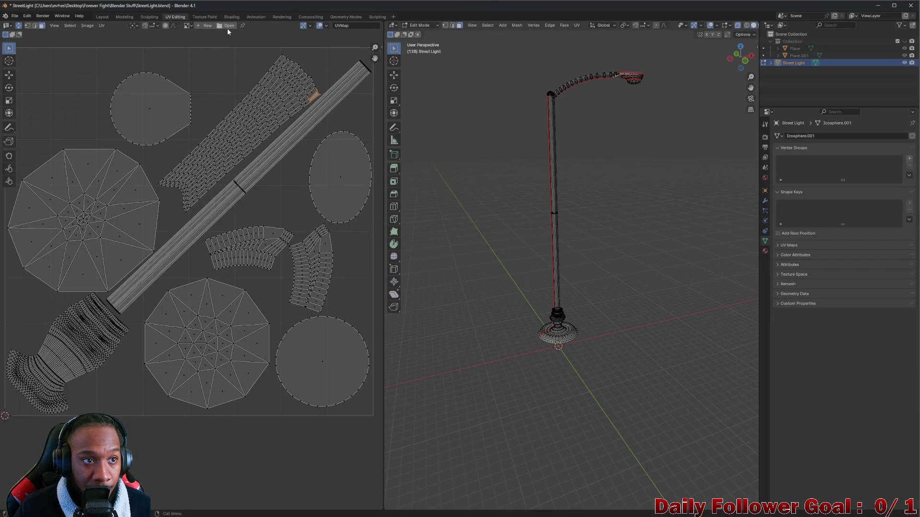
In the Layout workspace, apply the street light's scale with Ctrl+A > Scale
{"action": "left_click", "coordinate": [102, 17]}
{"action": "left_click", "coordinate": [372, 214]}
{"action": "left_click", "coordinate": [357, 172]}
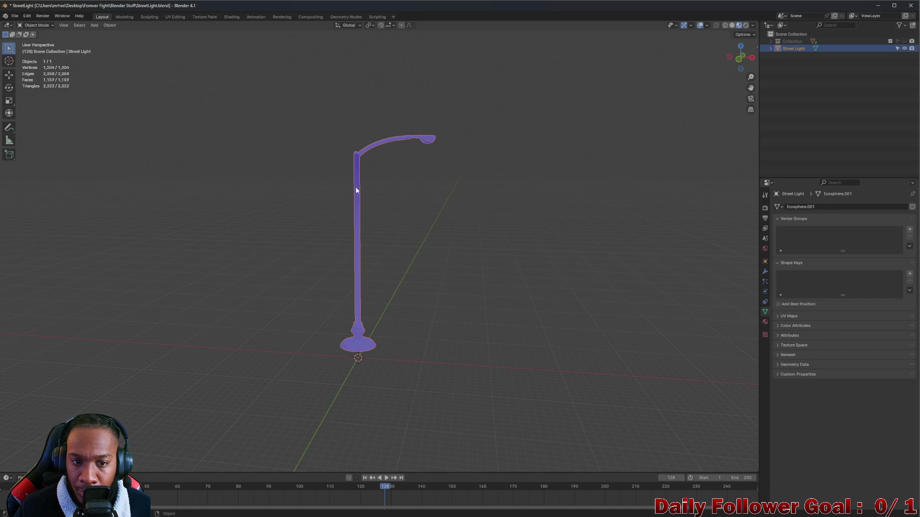
{"action": "left_click", "coordinate": [764, 270]}
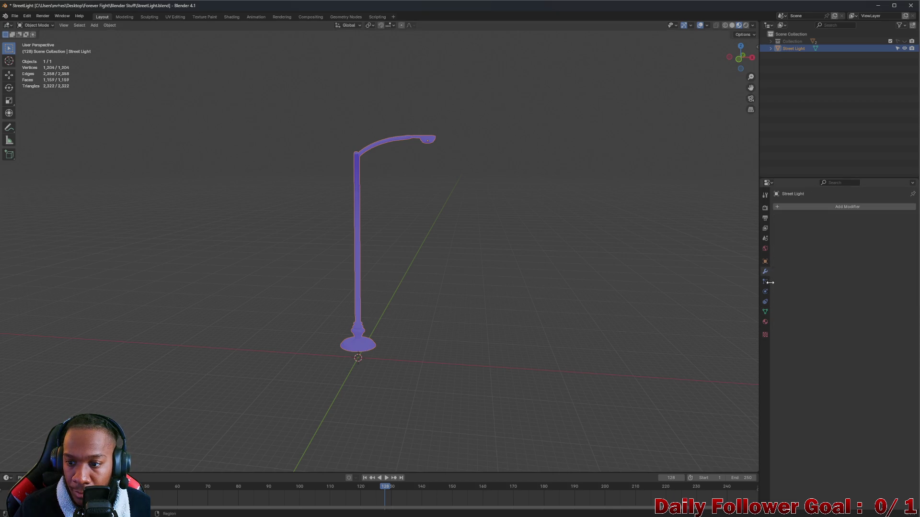
{"action": "left_click", "coordinate": [765, 262]}
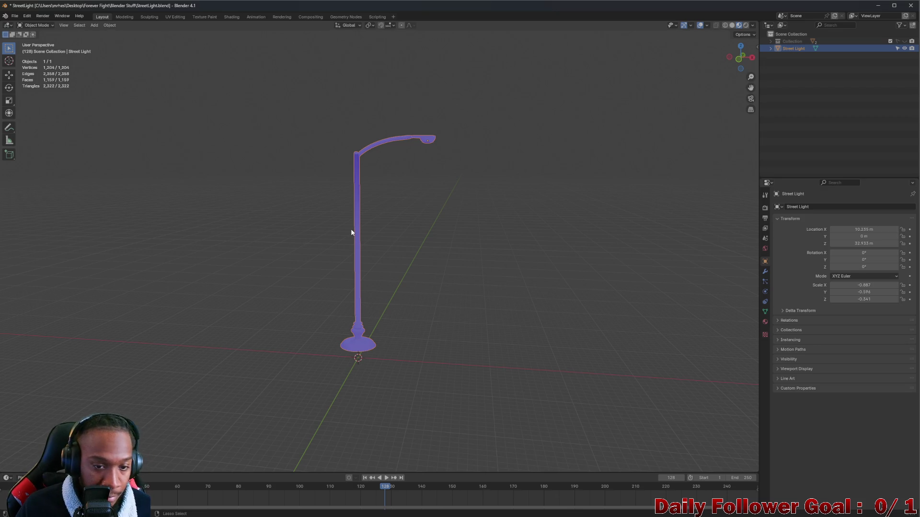
{"action": "key", "text": "ctrl+a"}
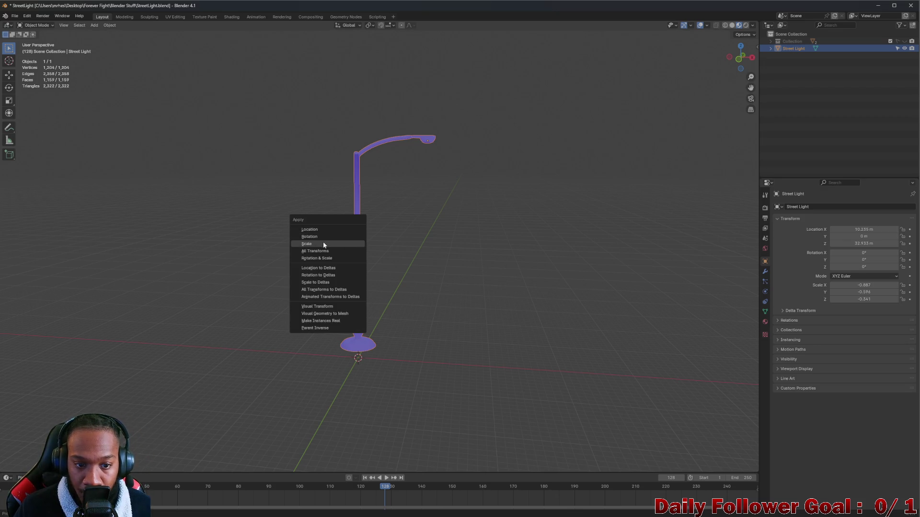
{"action": "left_click", "coordinate": [323, 244]}
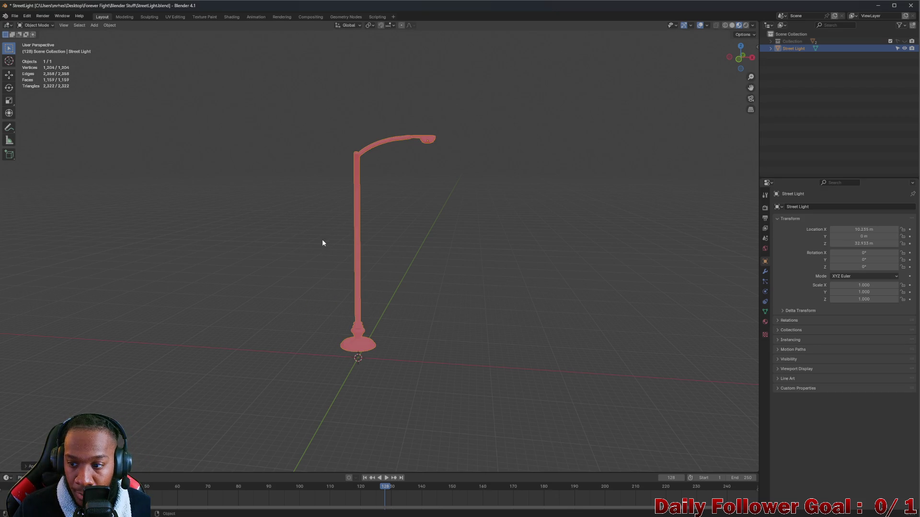
Export the model as StreetLight.fbx into the Environments exports folder
{"action": "left_click", "coordinate": [14, 16]}
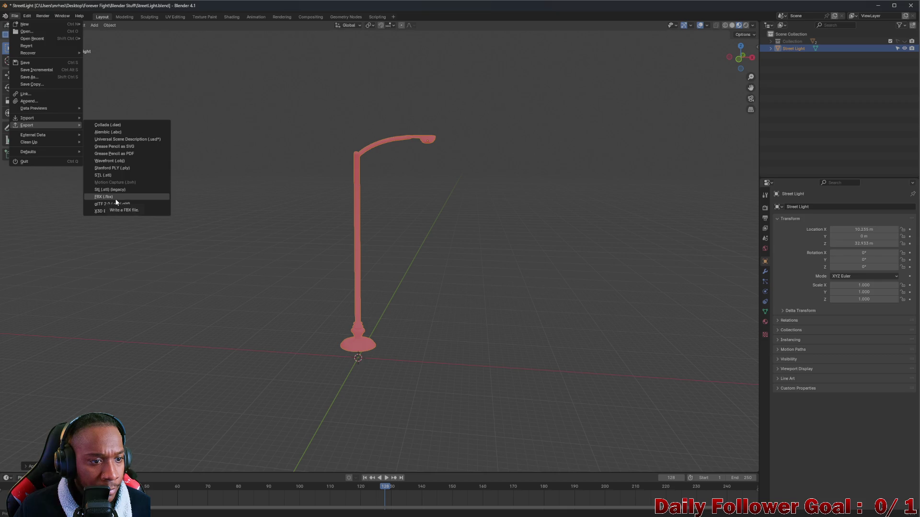
{"action": "left_click", "coordinate": [115, 198]}
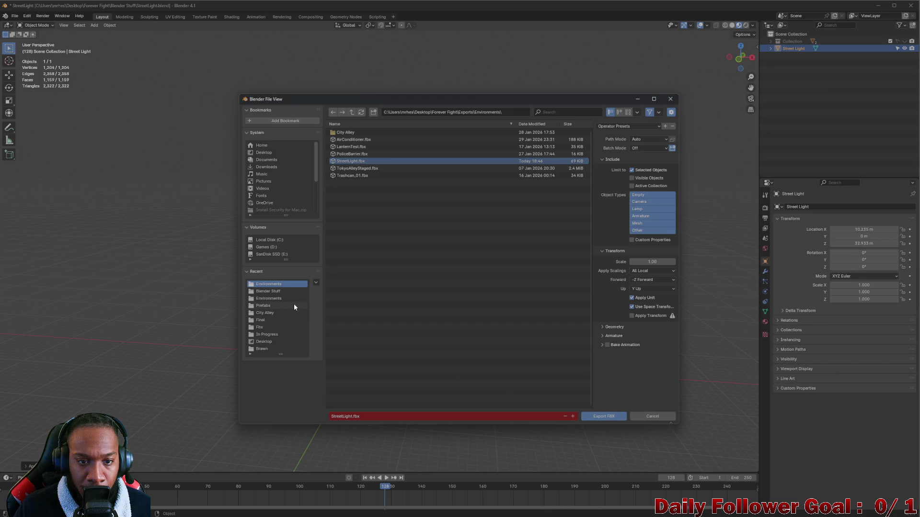
{"action": "left_click", "coordinate": [598, 417]}
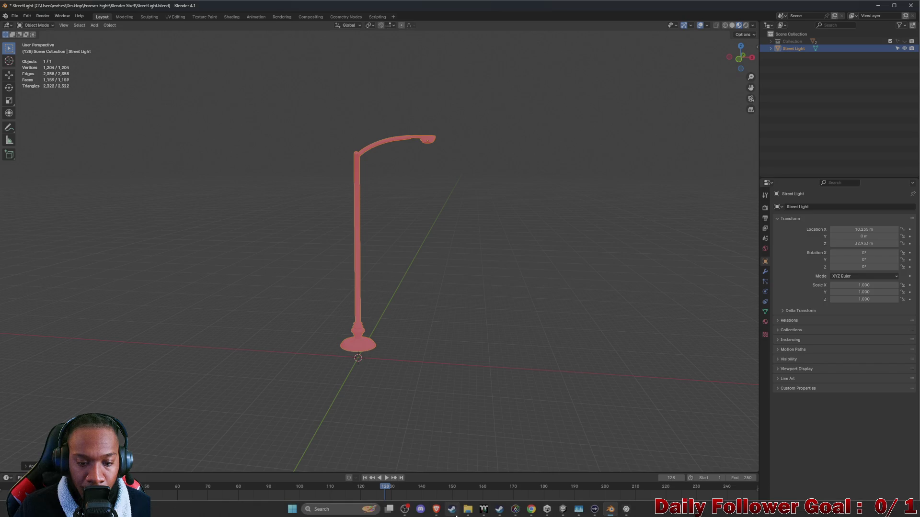
{"action": "left_click", "coordinate": [559, 509]}
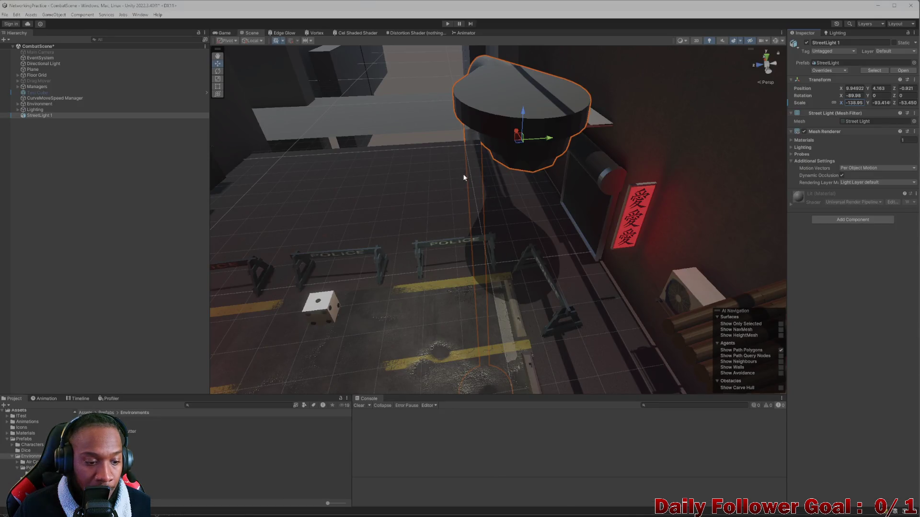
Delete the old StreetLight object and StreetLight.fbx asset, then import the new FBX into the project
{"action": "left_click", "coordinate": [529, 108]}
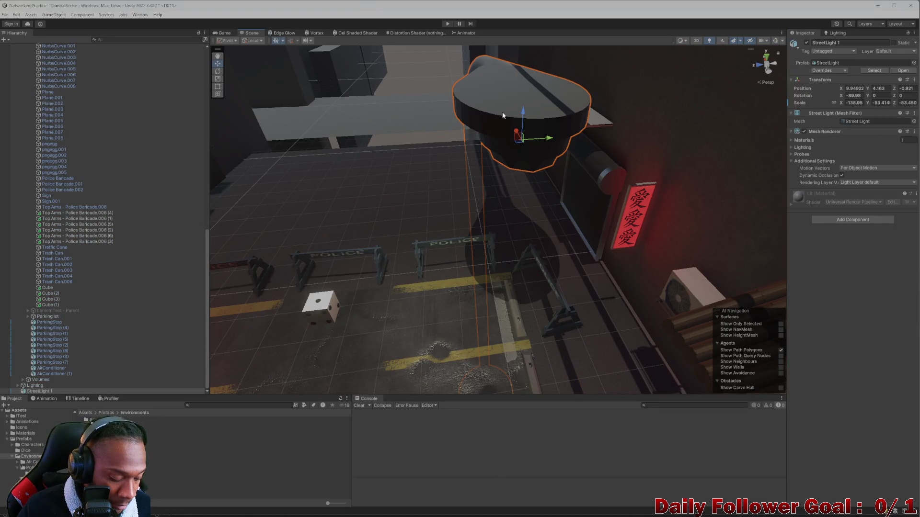
{"action": "key", "text": "Delete"}
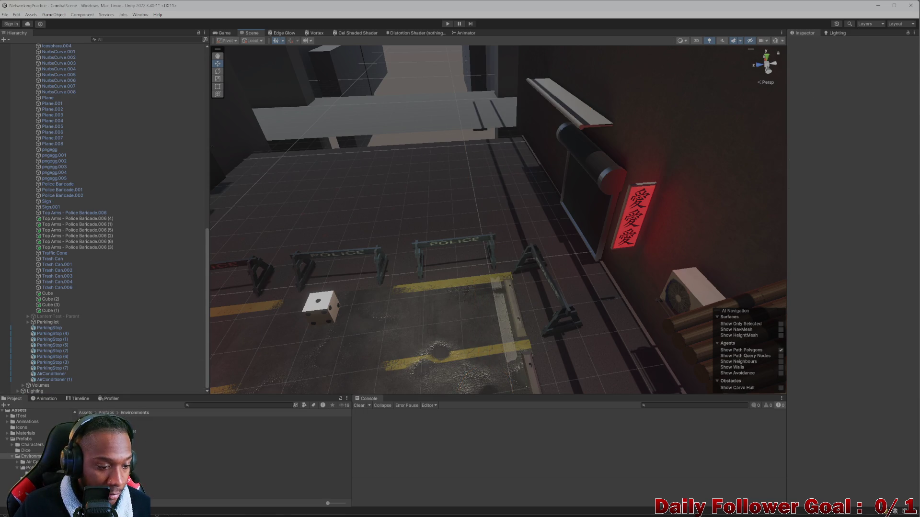
{"action": "left_click", "coordinate": [180, 483]}
{"action": "key", "text": "Delete"}
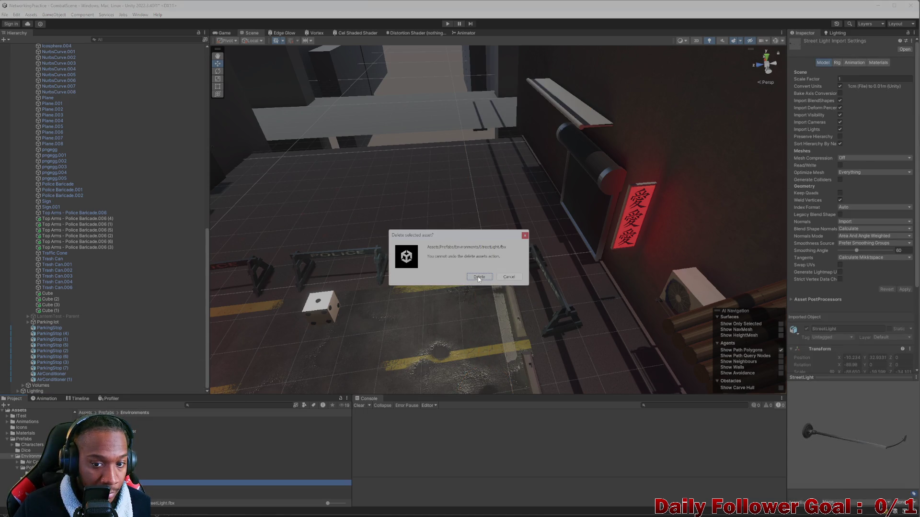
{"action": "left_click", "coordinate": [479, 278]}
{"action": "left_click_drag", "start_coordinate": [26, 434], "coordinate": [42, 434]}
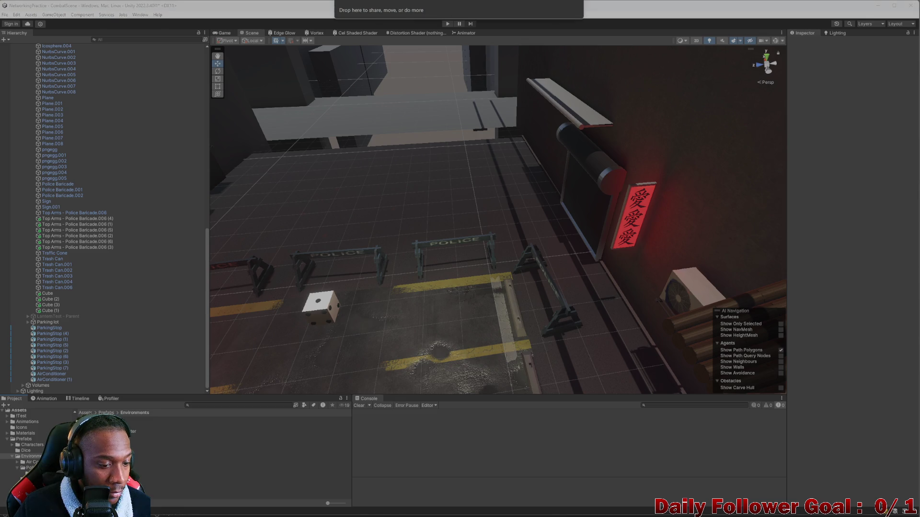
Place the new street light in the alley and raise it along Y using pivot-mode handles
{"action": "mouse_move", "coordinate": [180, 480]}
{"action": "left_mouse_down"}
{"action": "mouse_move", "coordinate": [512, 269]}
{"action": "mouse_move", "coordinate": [510, 286]}
{"action": "left_mouse_up"}
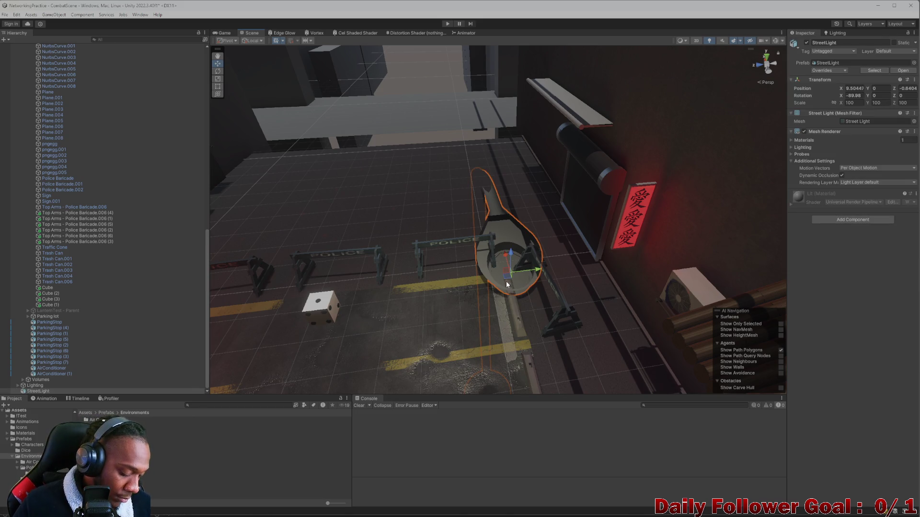
{"action": "key", "text": "z"}
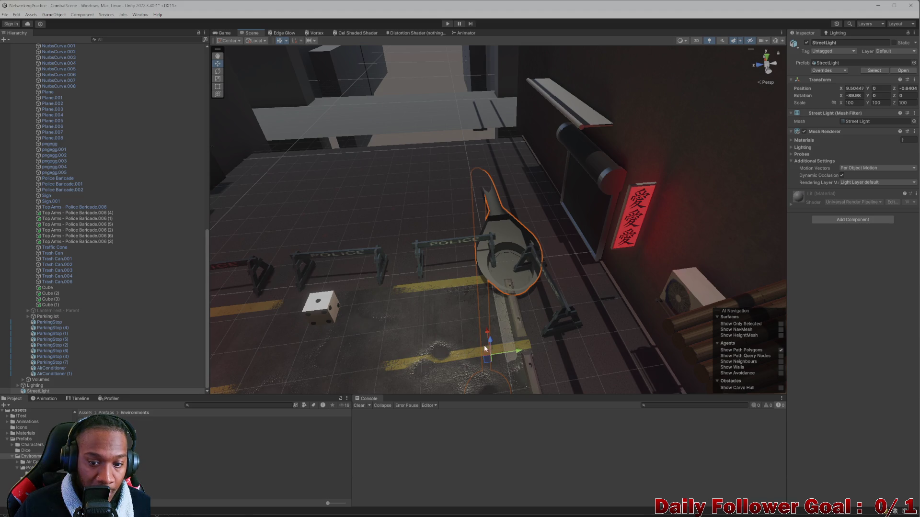
{"action": "left_click_drag", "start_coordinate": [484, 348], "coordinate": [501, 170]}
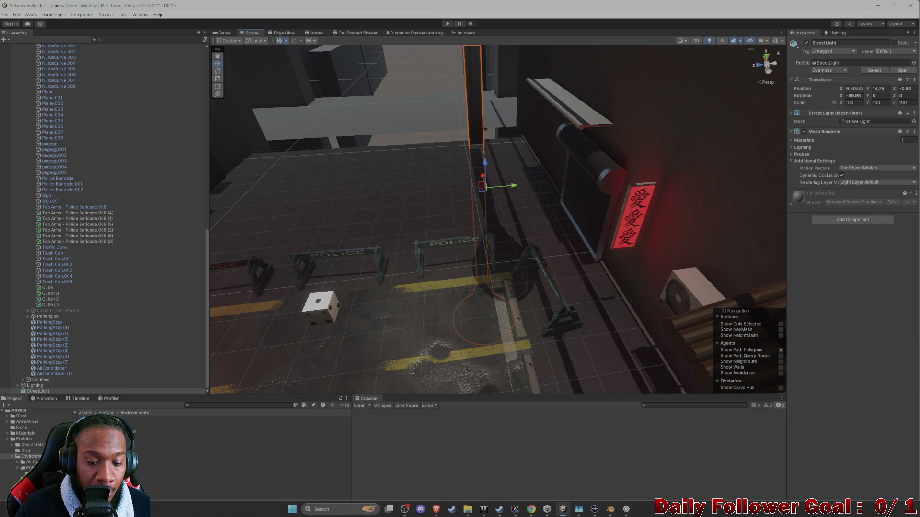
{"action": "left_click", "coordinate": [624, 511]}
{"action": "mouse_move", "coordinate": [364, 161]}
{"action": "middle_mouse_down"}
{"action": "mouse_move", "coordinate": [377, 195]}
{"action": "mouse_move", "coordinate": [361, 179]}
{"action": "mouse_move", "coordinate": [368, 147]}
{"action": "middle_mouse_up"}
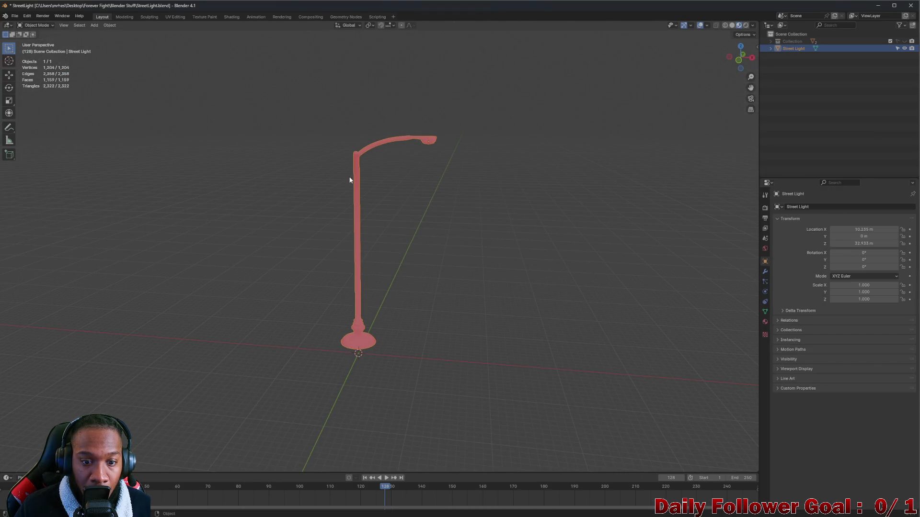
In Edit Mode with X-ray on, select the whole mesh and flip its normals via Mesh > Normals > Flip
{"action": "middle_click_drag", "start_coordinate": [349, 179], "coordinate": [339, 149]}
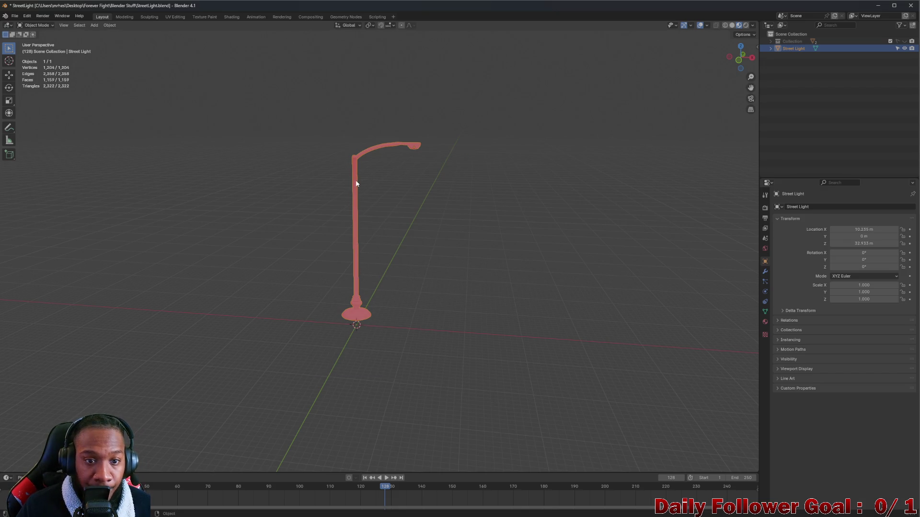
{"action": "key", "text": "Tab"}
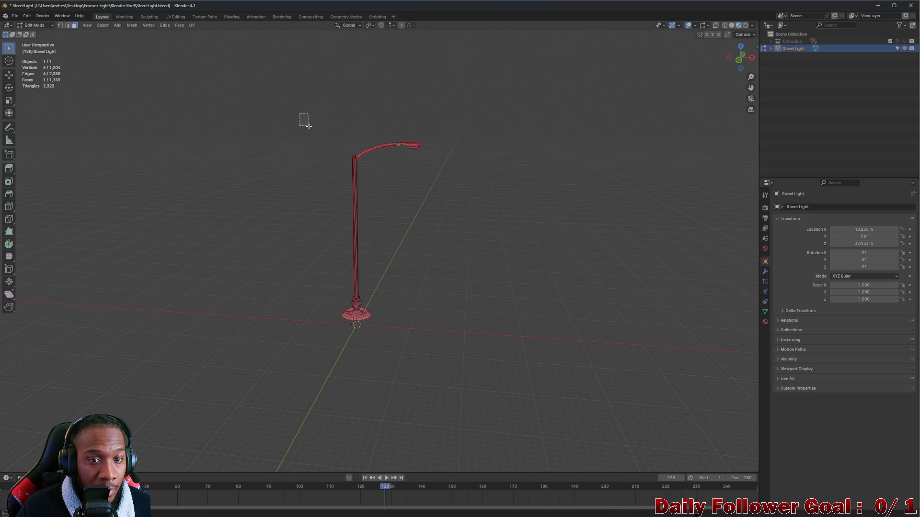
{"action": "left_click", "coordinate": [716, 26]}
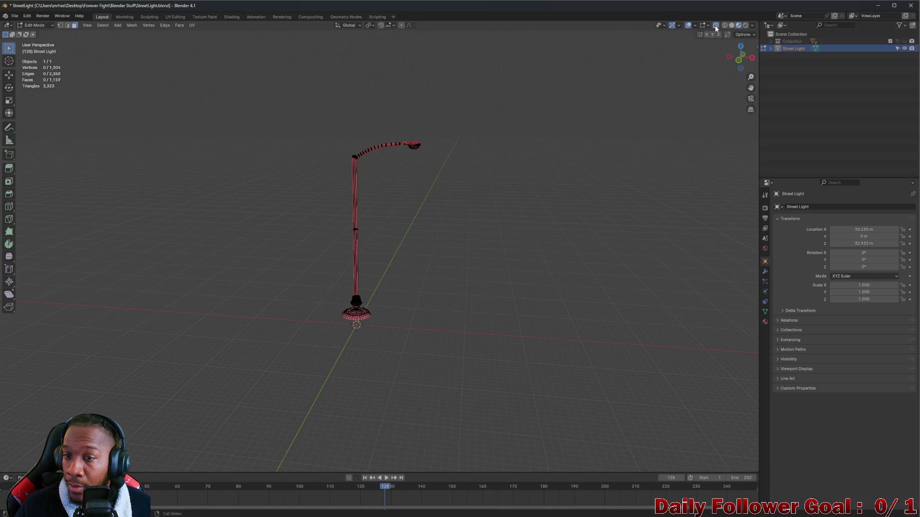
{"action": "key", "text": "a"}
{"action": "right_click", "coordinate": [354, 176]}
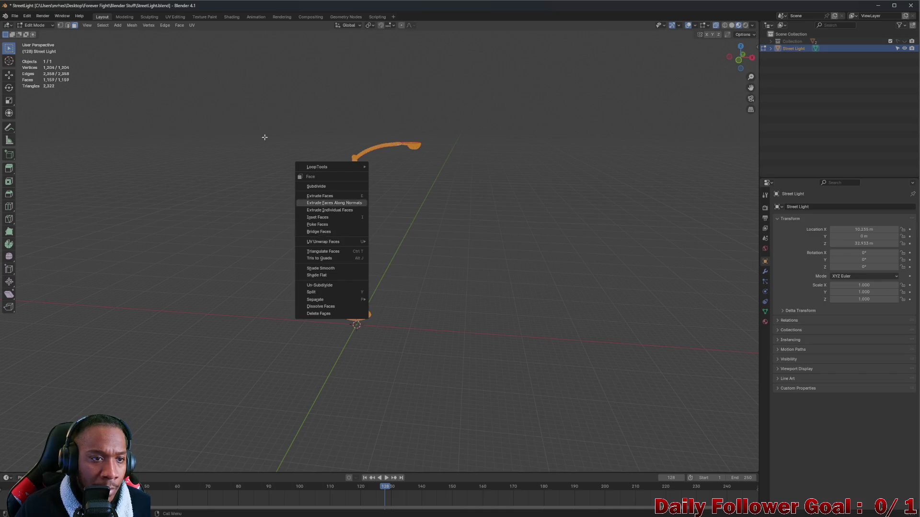
{"action": "left_click", "coordinate": [133, 26]}
{"action": "mouse_move", "coordinate": [144, 147]}
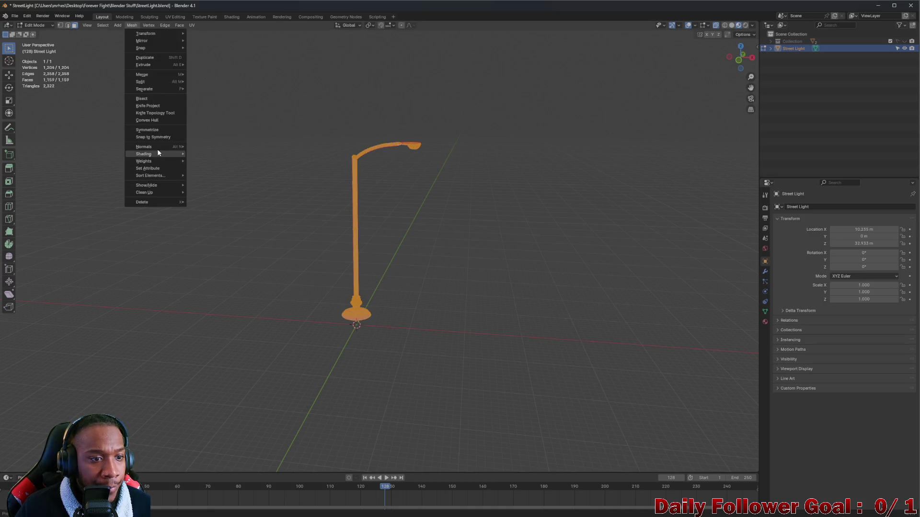
{"action": "left_click", "coordinate": [213, 148]}
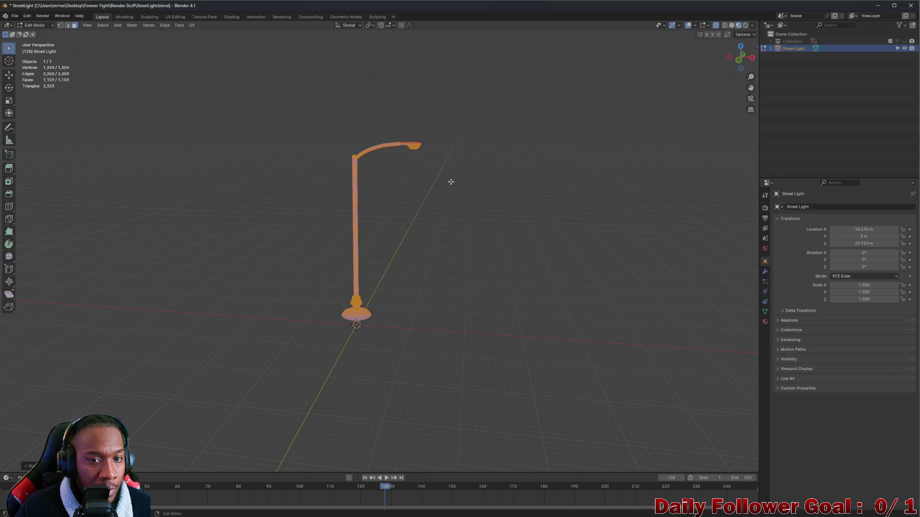
{"action": "key", "text": "alt+a"}
{"action": "mouse_move", "coordinate": [441, 174]}
{"action": "middle_mouse_down"}
{"action": "mouse_move", "coordinate": [425, 206]}
{"action": "mouse_move", "coordinate": [381, 197]}
{"action": "mouse_move", "coordinate": [458, 179]}
{"action": "mouse_move", "coordinate": [279, 158]}
{"action": "mouse_move", "coordinate": [267, 118]}
{"action": "mouse_move", "coordinate": [197, 160]}
{"action": "mouse_move", "coordinate": [391, 195]}
{"action": "mouse_move", "coordinate": [359, 198]}
{"action": "mouse_move", "coordinate": [434, 166]}
{"action": "mouse_move", "coordinate": [260, 212]}
{"action": "mouse_move", "coordinate": [382, 216]}
{"action": "middle_mouse_up"}
{"action": "key", "text": "Tab"}
{"action": "scroll", "coordinate": [392, 190], "scroll_direction": "up", "scroll_amount": 4}
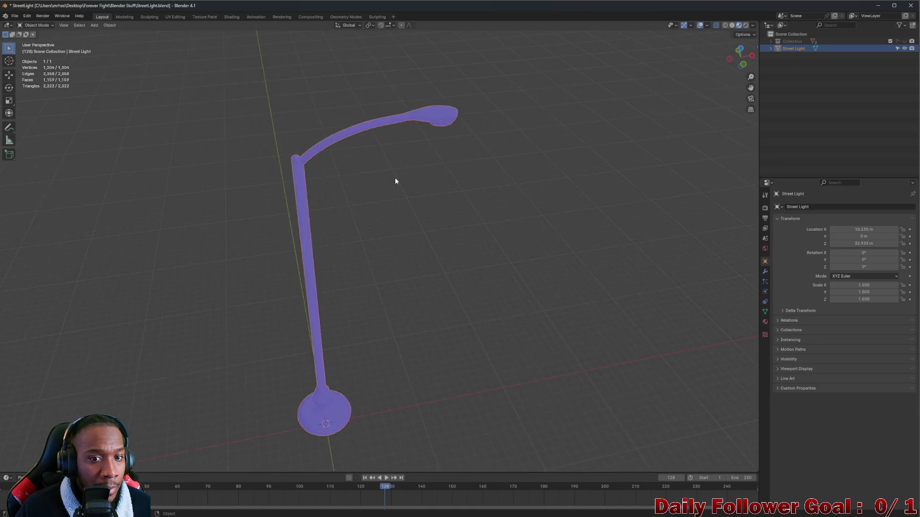
{"action": "scroll", "coordinate": [380, 142], "scroll_direction": "up", "scroll_amount": 1}
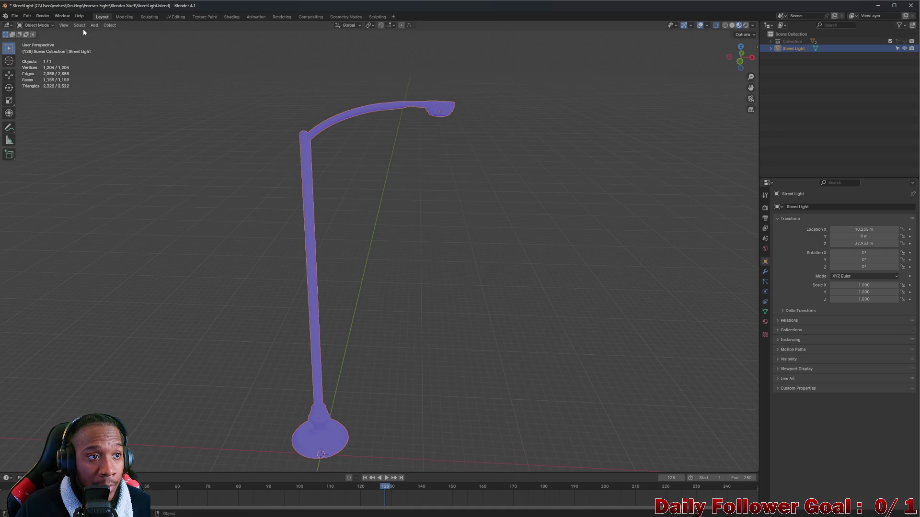
Save the file, try zeroing Location X and Z in the properties, then undo to restore the height
{"action": "key", "text": "ctrl+s"}
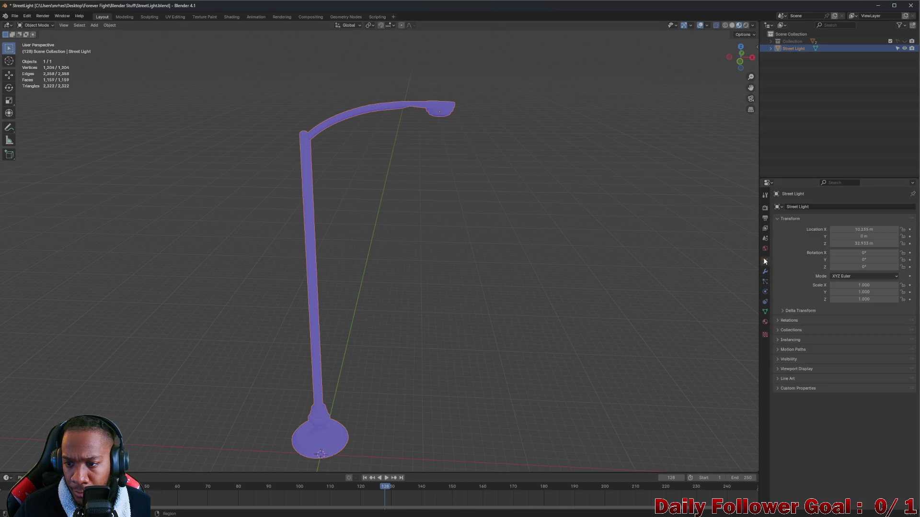
{"action": "left_click", "coordinate": [766, 311]}
{"action": "left_click", "coordinate": [766, 334]}
{"action": "left_click", "coordinate": [765, 272]}
{"action": "middle_click_drag", "start_coordinate": [372, 163], "coordinate": [363, 177]}
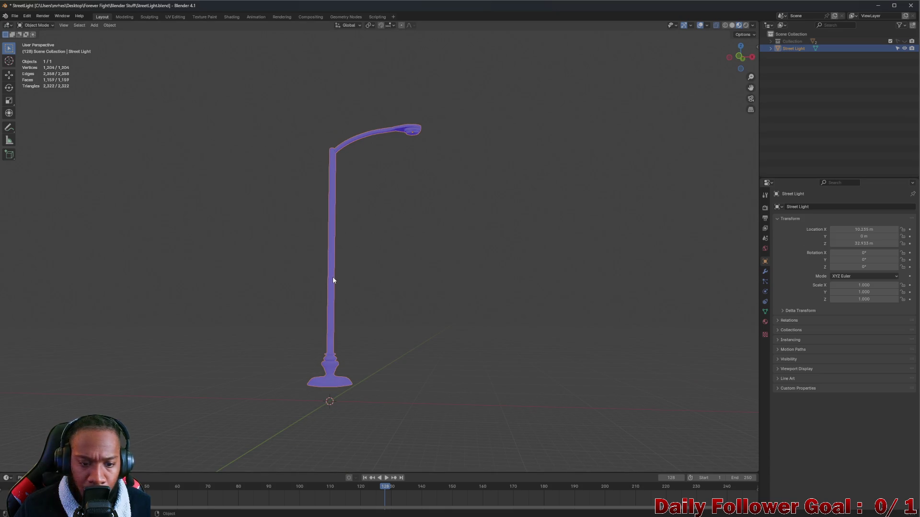
{"action": "left_click", "coordinate": [863, 229]}
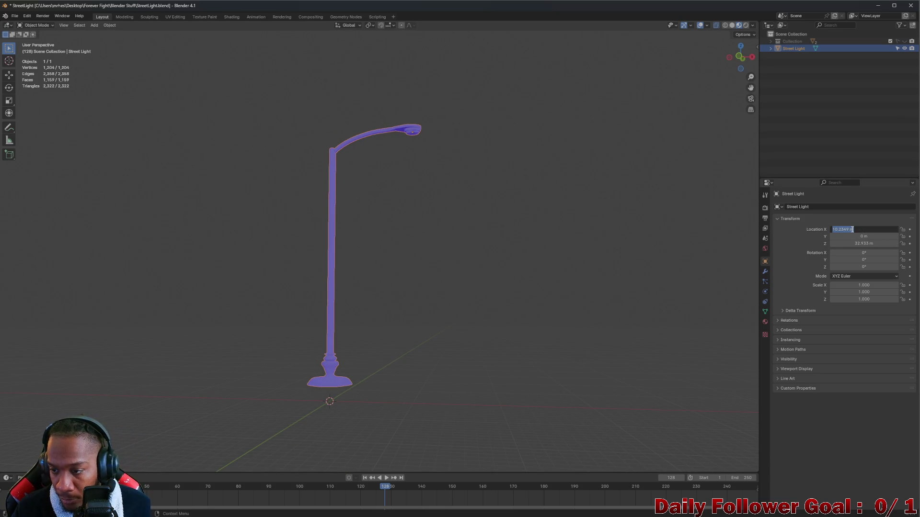
{"action": "type", "text": "0"}
{"action": "key", "text": "Return"}
{"action": "type", "text": "0"}
{"action": "key", "text": "Return"}
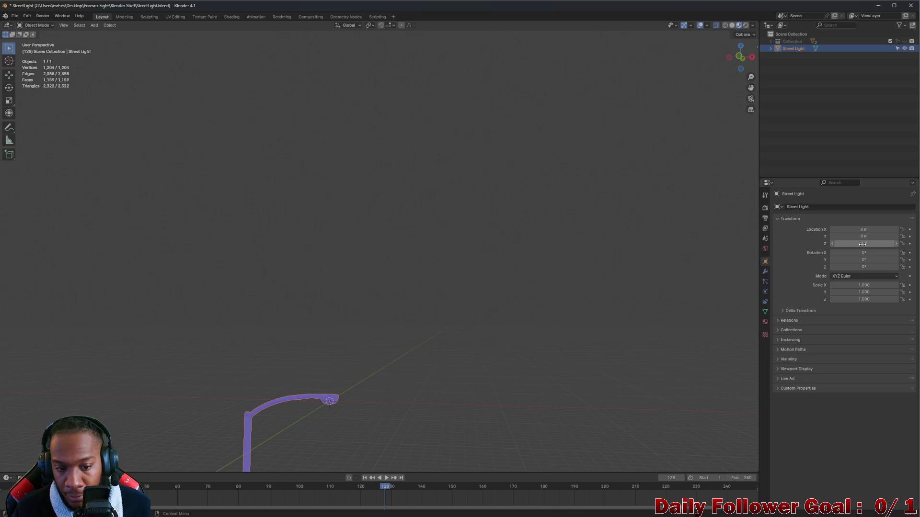
{"action": "mouse_move", "coordinate": [508, 275]}
{"action": "middle_mouse_down"}
{"action": "mouse_move", "coordinate": [188, 410]}
{"action": "mouse_move", "coordinate": [359, 215]}
{"action": "mouse_move", "coordinate": [281, 254]}
{"action": "middle_mouse_up"}
{"action": "key", "text": "ctrl+z"}
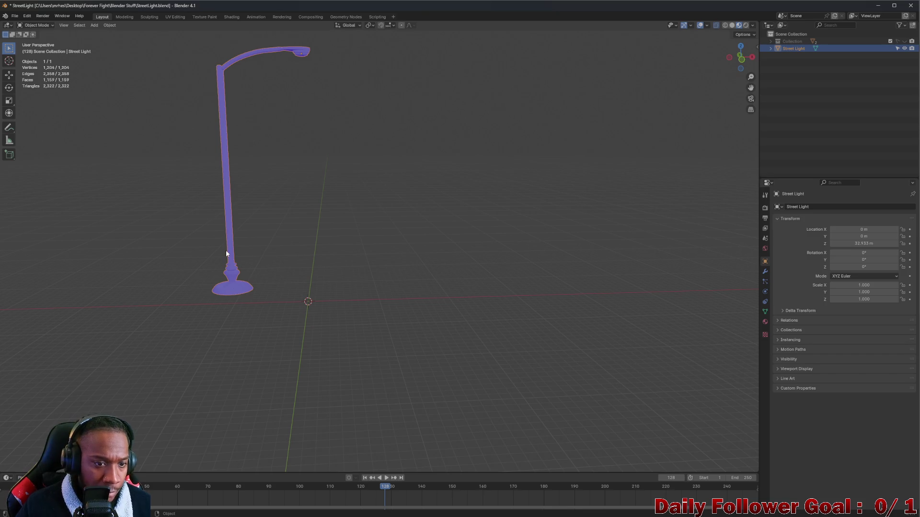
Nudge the street light along the X axis with G, X and inspect its base from the side
{"action": "key", "text": "g"}
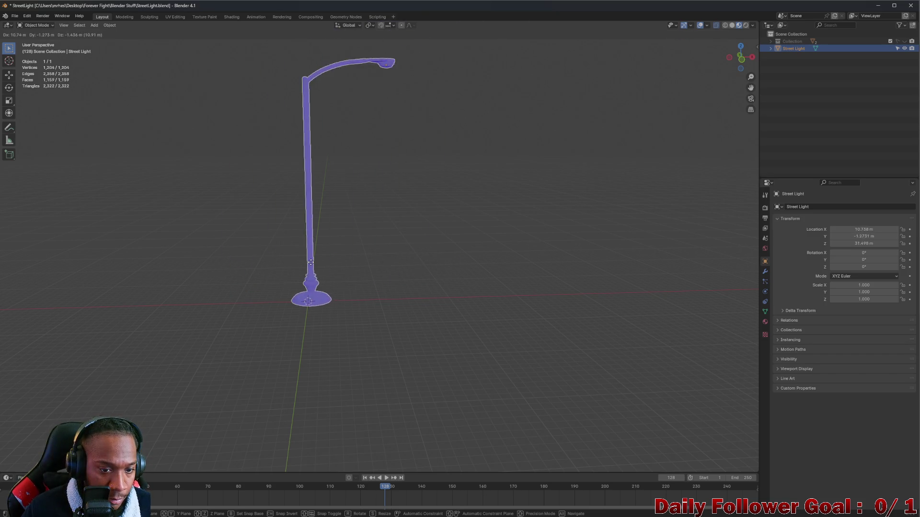
{"action": "key", "text": "Escape"}
{"action": "key", "text": "g"}
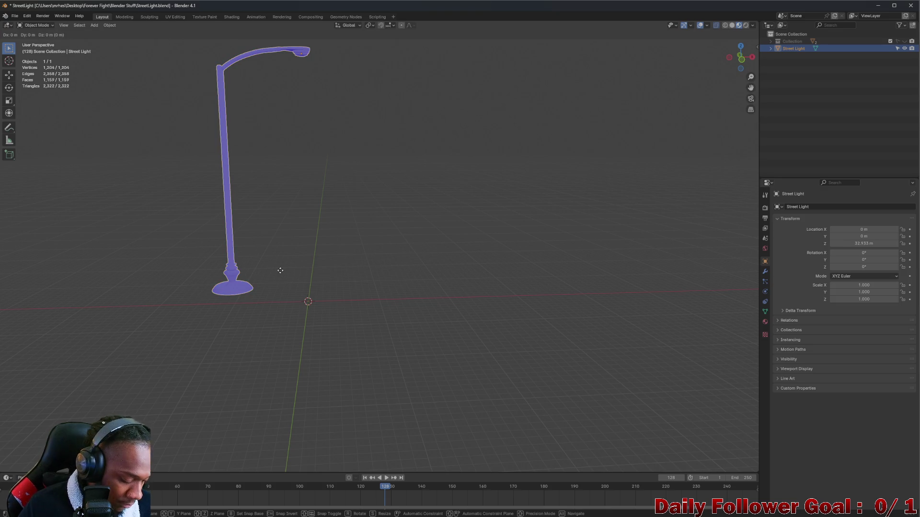
{"action": "key", "text": "x"}
{"action": "left_click", "coordinate": [357, 280]}
{"action": "scroll", "coordinate": [311, 285], "scroll_direction": "up", "scroll_amount": 3}
{"action": "mouse_move", "coordinate": [312, 285]}
{"action": "middle_mouse_down"}
{"action": "mouse_move", "coordinate": [307, 229]}
{"action": "mouse_move", "coordinate": [273, 303]}
{"action": "middle_mouse_up"}
{"action": "scroll", "coordinate": [316, 261], "scroll_direction": "up", "scroll_amount": 1}
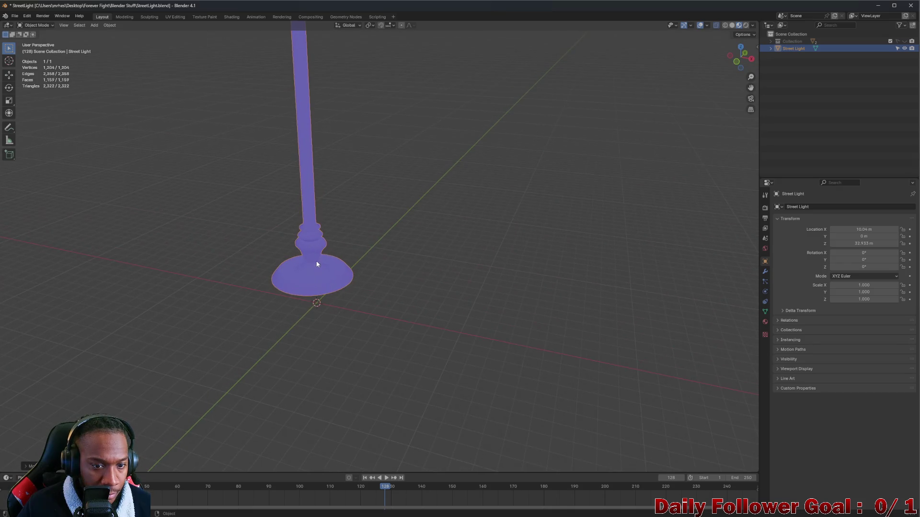
{"action": "scroll", "coordinate": [318, 247], "scroll_direction": "up", "scroll_amount": 1}
{"action": "mouse_move", "coordinate": [318, 248]}
{"action": "middle_mouse_down"}
{"action": "mouse_move", "coordinate": [230, 243]}
{"action": "mouse_move", "coordinate": [347, 252]}
{"action": "mouse_move", "coordinate": [460, 236]}
{"action": "middle_mouse_up"}
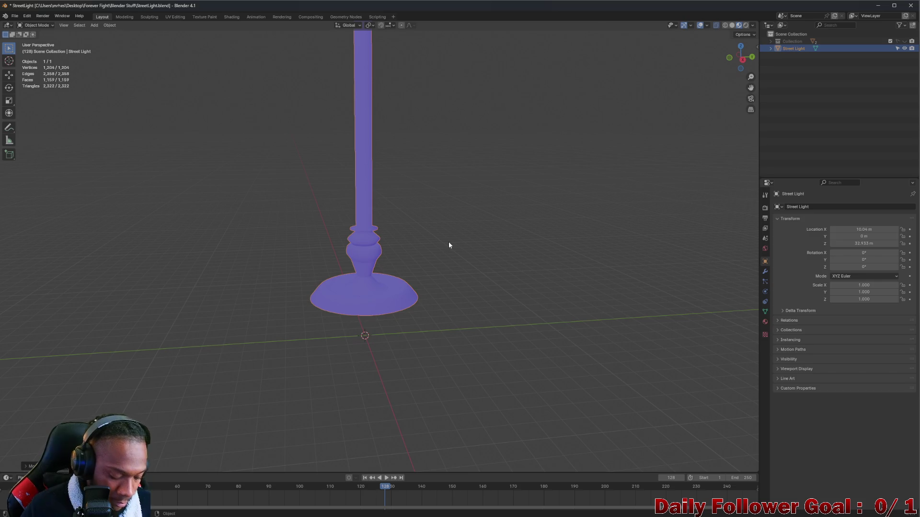
Move the light along Z so its base meets the ground grid, then bring up Ctrl+A apply options
{"action": "key", "text": "g"}
{"action": "key", "text": "y"}
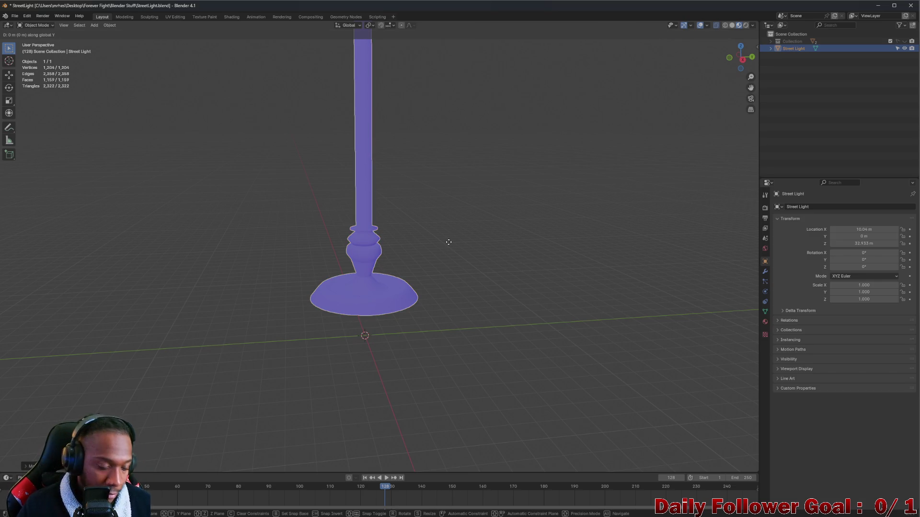
{"action": "key", "text": "z"}
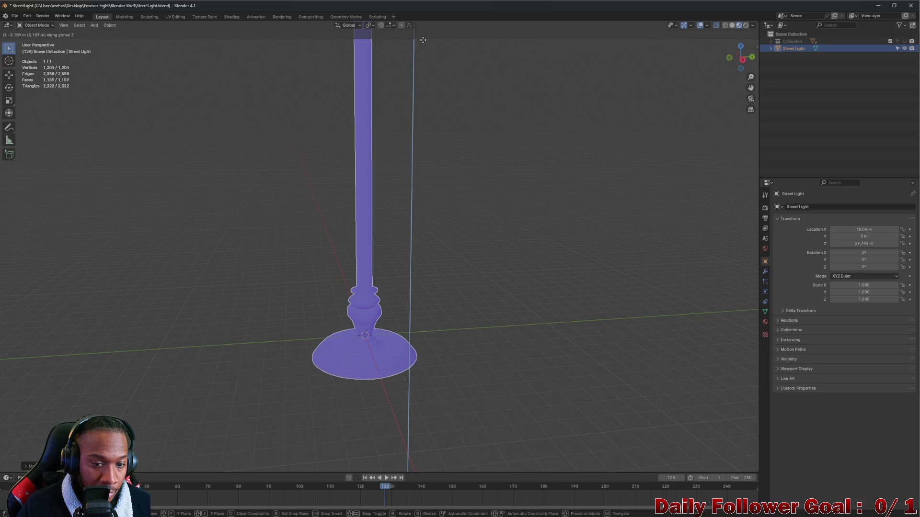
{"action": "left_click", "coordinate": [419, 407]}
{"action": "mouse_move", "coordinate": [419, 407]}
{"action": "middle_mouse_down"}
{"action": "mouse_move", "coordinate": [406, 364]}
{"action": "mouse_move", "coordinate": [343, 396]}
{"action": "mouse_move", "coordinate": [324, 433]}
{"action": "mouse_move", "coordinate": [335, 385]}
{"action": "mouse_move", "coordinate": [250, 277]}
{"action": "middle_mouse_up"}
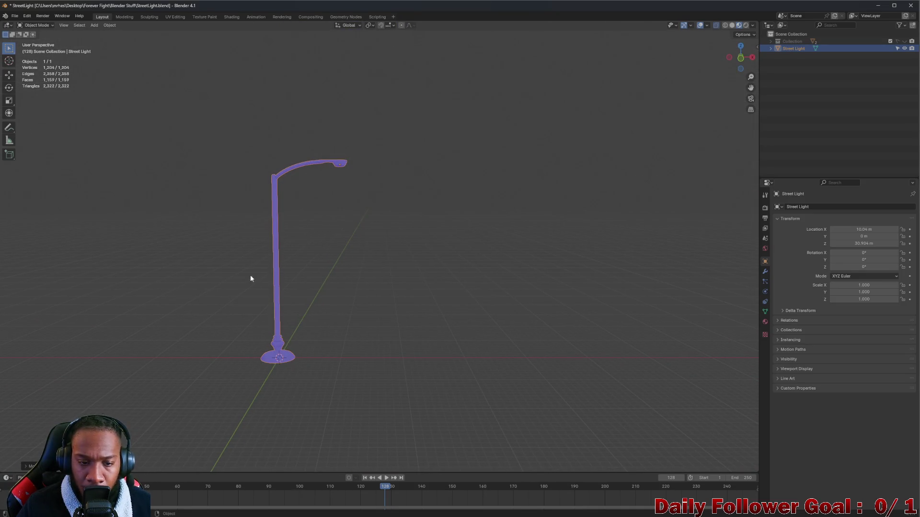
{"action": "key", "text": "ctrl+a"}
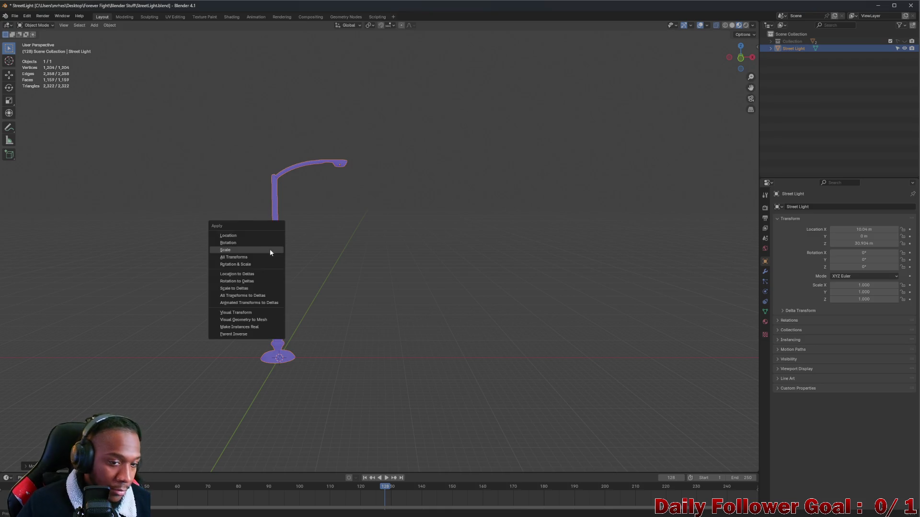
Apply Location to zero it, then re-export over the existing StreetLight.fbx
{"action": "left_click", "coordinate": [247, 235]}
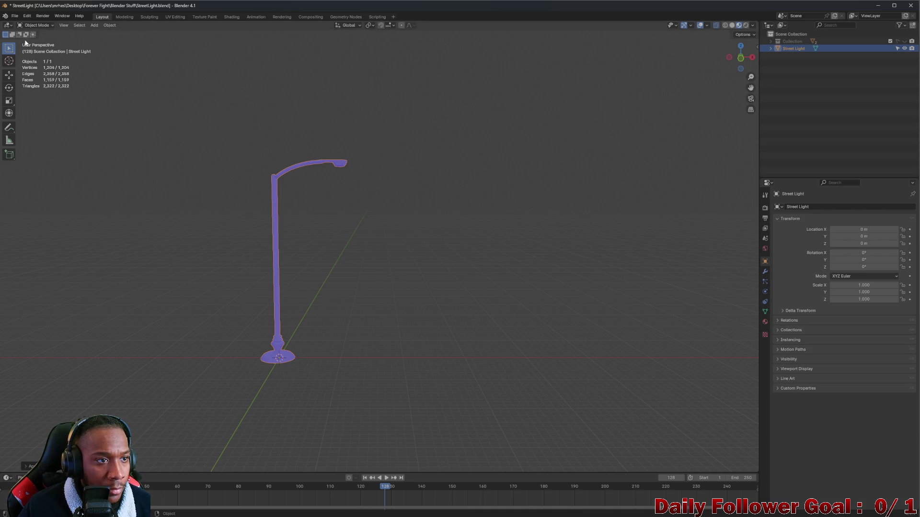
{"action": "left_click", "coordinate": [15, 16]}
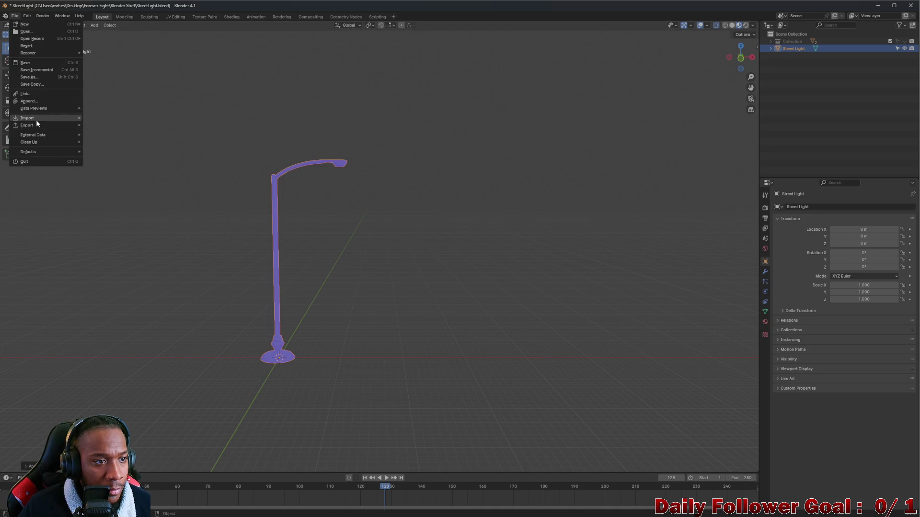
{"action": "mouse_move", "coordinate": [26, 125]}
{"action": "left_click", "coordinate": [103, 197]}
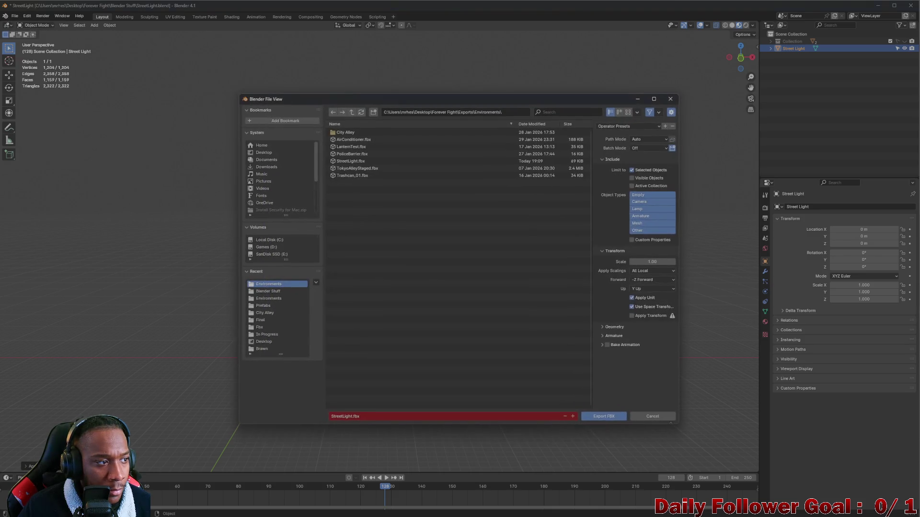
{"action": "left_click", "coordinate": [352, 161]}
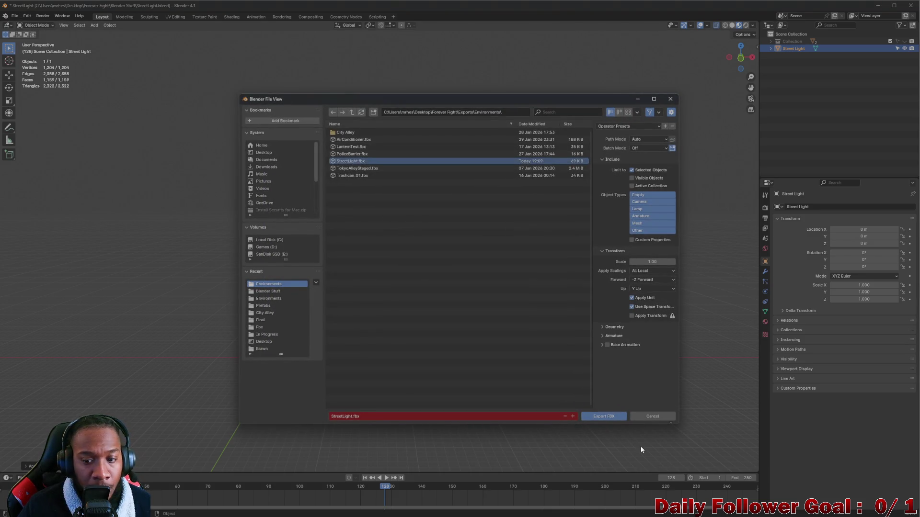
{"action": "left_click", "coordinate": [603, 416]}
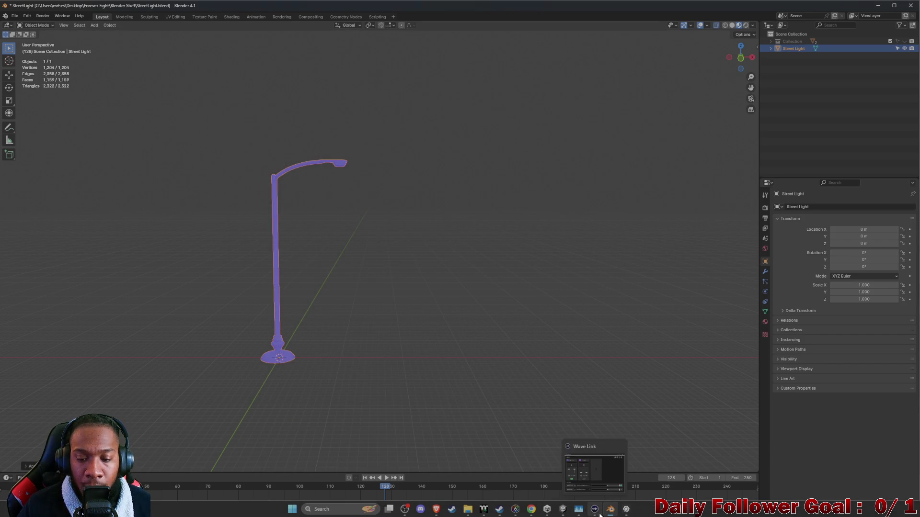
{"action": "mouse_move", "coordinate": [586, 509]}
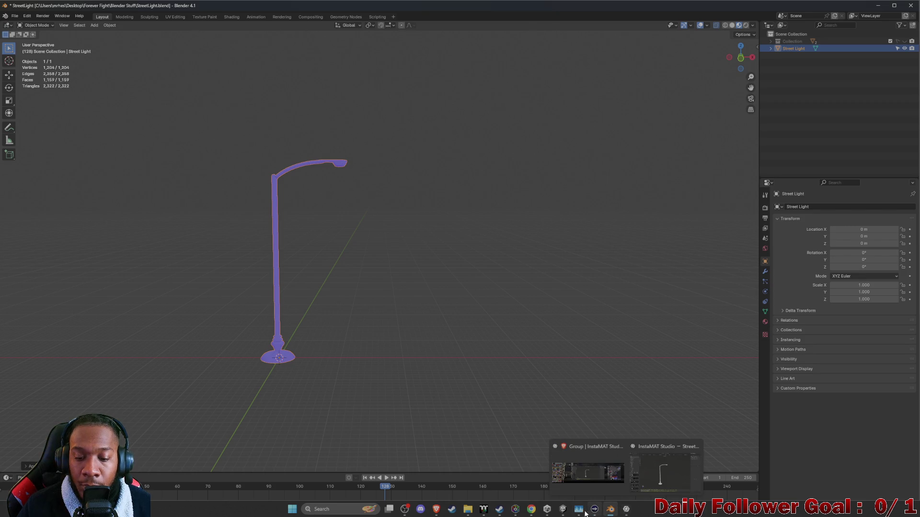
{"action": "left_click", "coordinate": [562, 512]}
Delete the old StreetLight.fbx asset and focus the view on the newly added street light
{"action": "right_click_drag", "start_coordinate": [453, 189], "coordinate": [460, 179]}
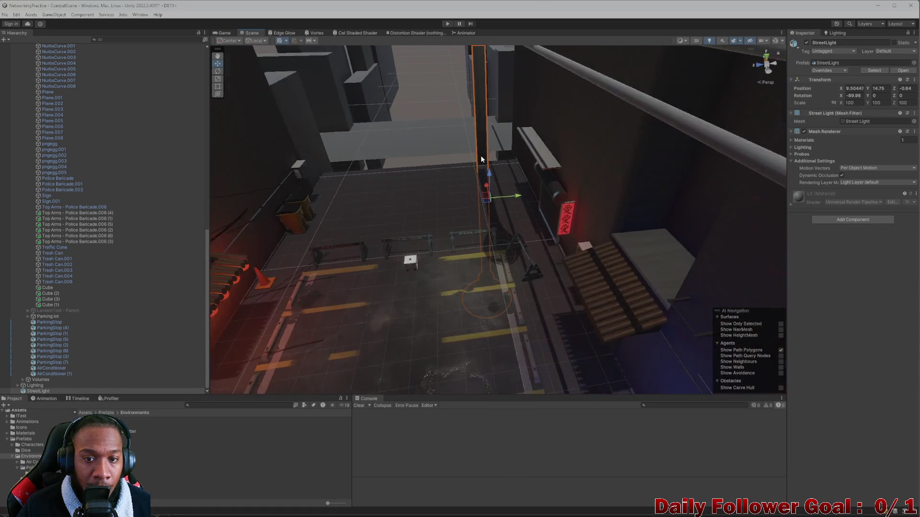
{"action": "left_click", "coordinate": [180, 483]}
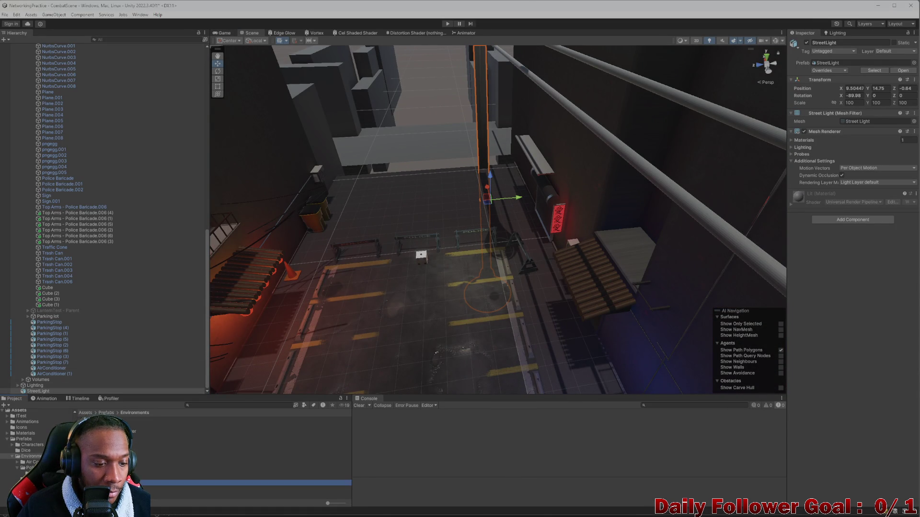
{"action": "key", "text": "Delete"}
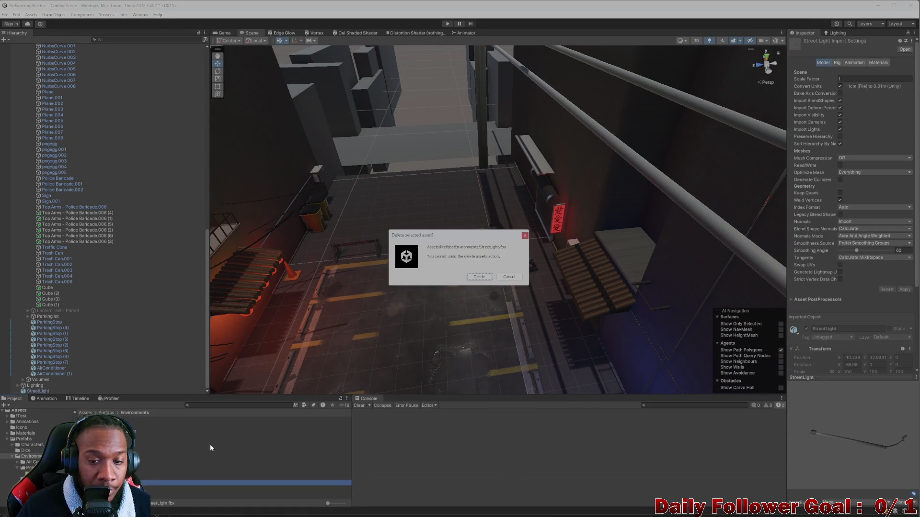
{"action": "left_click", "coordinate": [478, 278]}
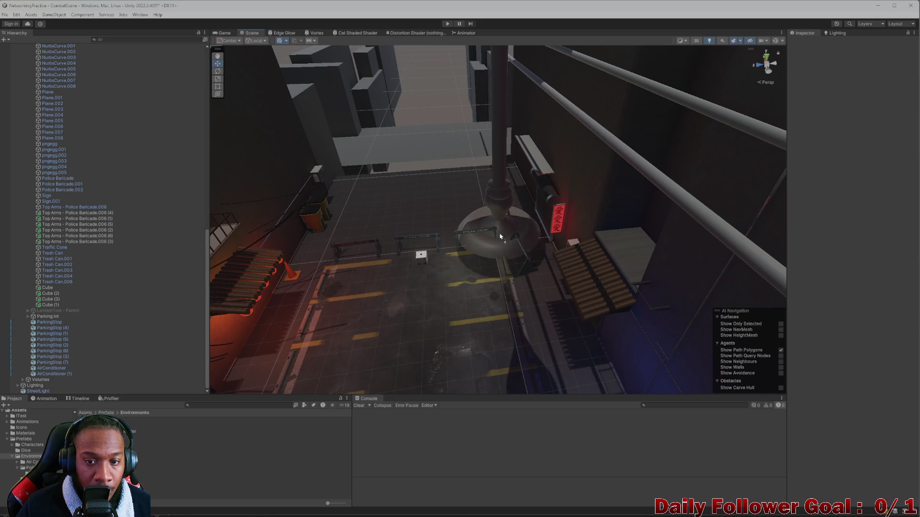
{"action": "left_click", "coordinate": [492, 183]}
{"action": "key", "text": "f"}
{"action": "left_click_drag", "start_coordinate": [488, 209], "coordinate": [608, 133], "text": "alt"}
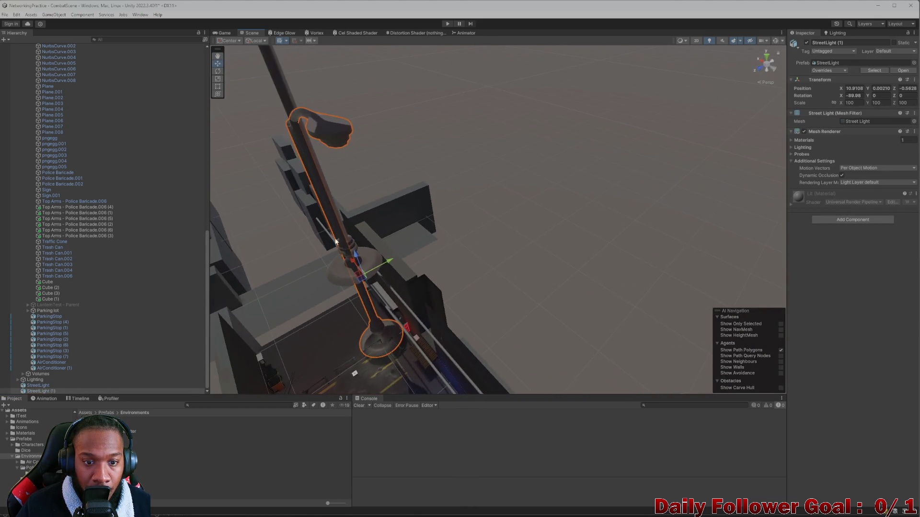
Delete the old tall street light from the scene and frame the remaining one in view
{"action": "left_click", "coordinate": [587, 121]}
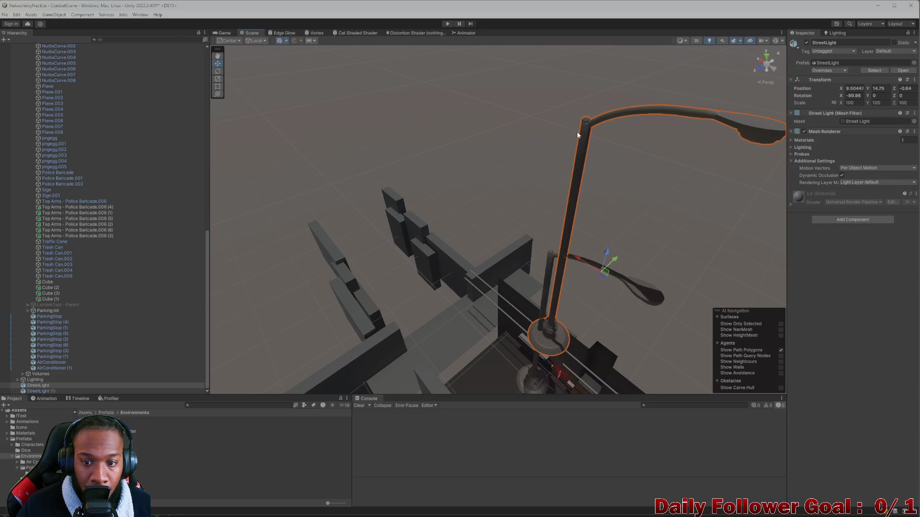
{"action": "key", "text": "Delete"}
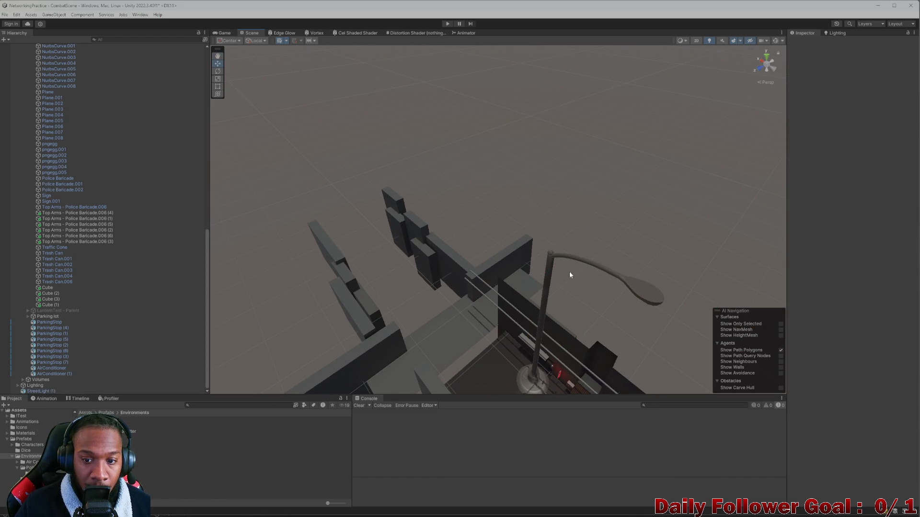
{"action": "left_click_drag", "start_coordinate": [570, 274], "coordinate": [382, 274], "text": "alt"}
{"action": "left_click", "coordinate": [388, 269]}
{"action": "scroll", "coordinate": [389, 228], "scroll_direction": "up", "scroll_amount": 3}
{"action": "mouse_move", "coordinate": [389, 228]}
{"action": "left_mouse_down", "text": "alt"}
{"action": "mouse_move", "coordinate": [483, 208]}
{"action": "mouse_move", "coordinate": [629, 245]}
{"action": "left_mouse_up", "text": "alt"}
{"action": "middle_click_drag", "start_coordinate": [606, 265], "coordinate": [357, 185]}
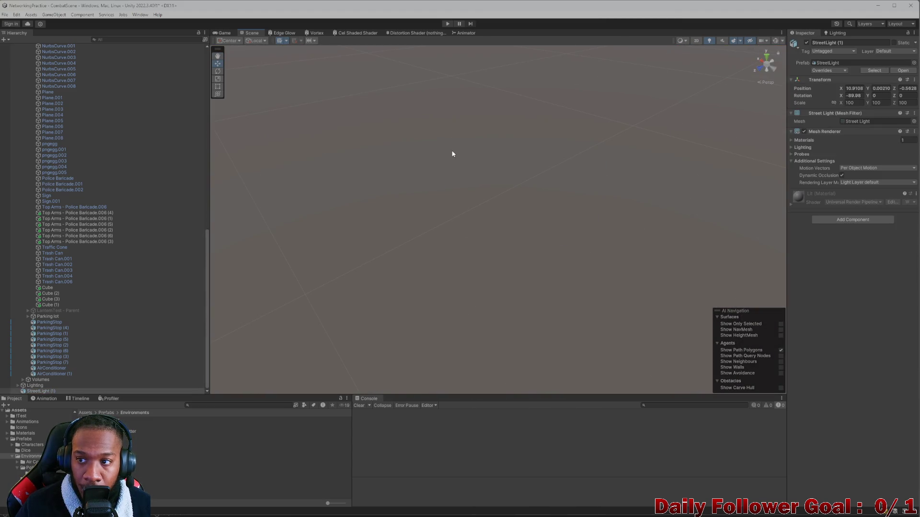
{"action": "key", "text": "f"}
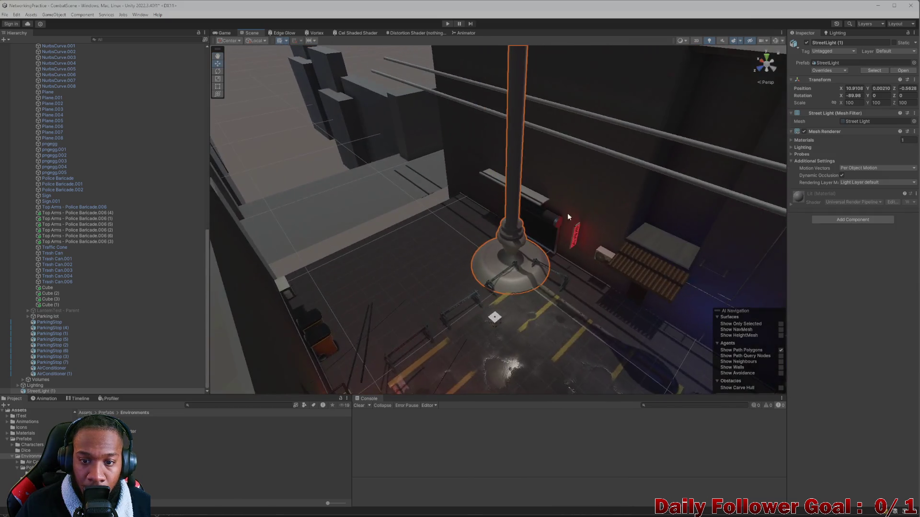
{"action": "scroll", "coordinate": [567, 213], "scroll_direction": "up", "scroll_amount": 2}
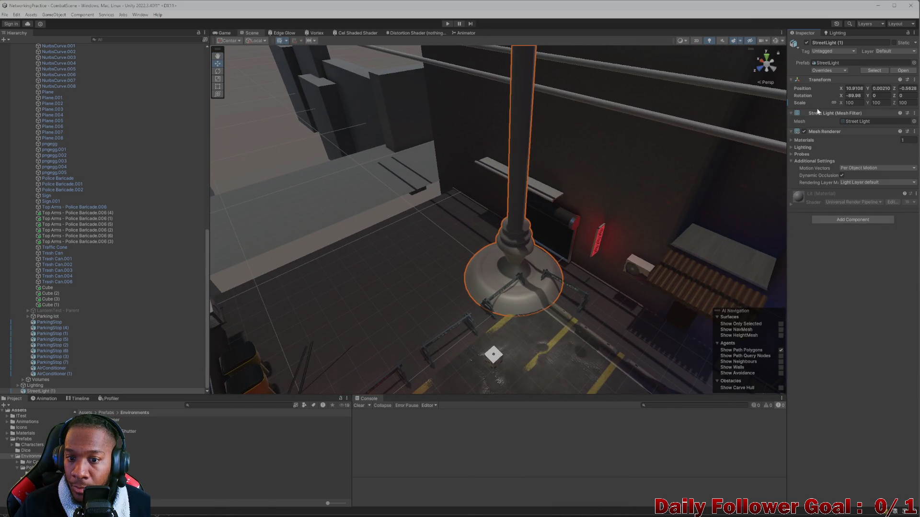
Scale the street light down to about 22 and slide it over beside the barriers by the wall
{"action": "left_click_drag", "start_coordinate": [840, 103], "coordinate": [730, 112]}
{"action": "scroll", "coordinate": [537, 246], "scroll_direction": "up", "scroll_amount": 5}
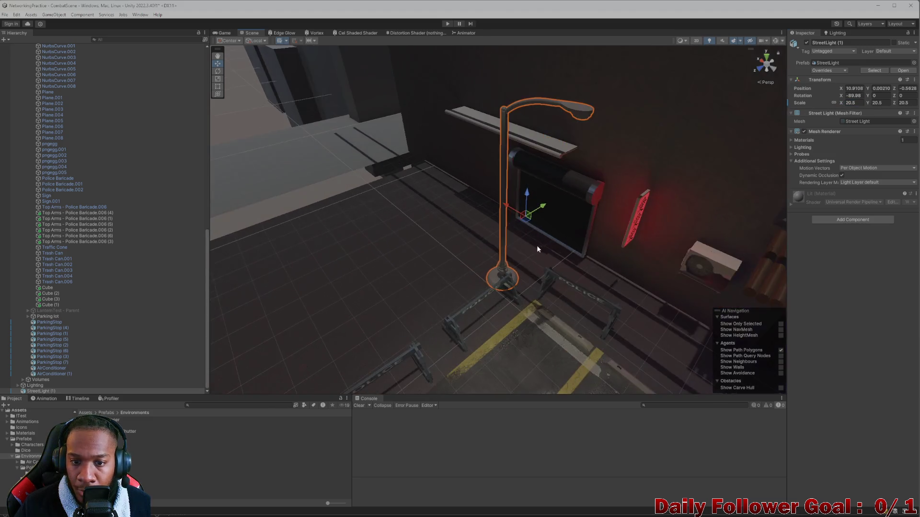
{"action": "key", "text": "f"}
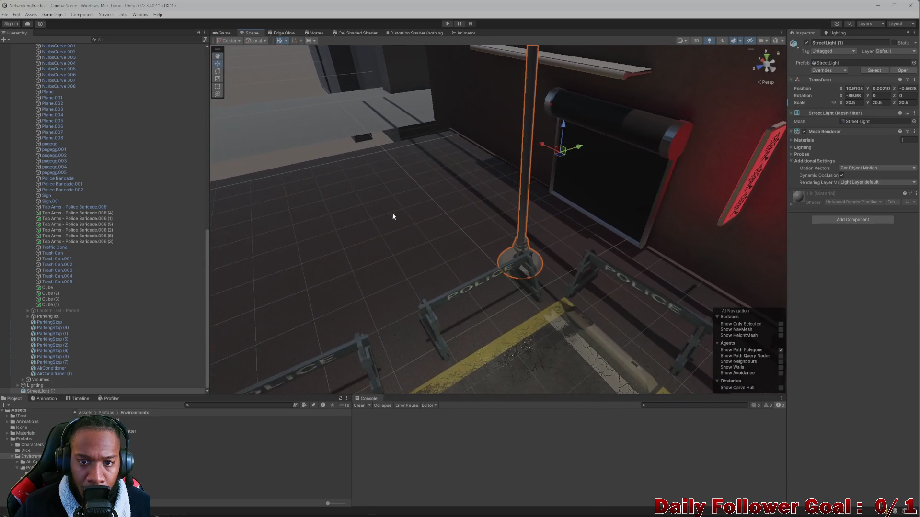
{"action": "mouse_move", "coordinate": [569, 156]}
{"action": "left_mouse_down"}
{"action": "mouse_move", "coordinate": [613, 174]}
{"action": "mouse_move", "coordinate": [504, 244]}
{"action": "mouse_move", "coordinate": [512, 236]}
{"action": "left_mouse_up"}
{"action": "scroll", "coordinate": [581, 169], "scroll_direction": "down", "scroll_amount": 5}
{"action": "scroll", "coordinate": [512, 237], "scroll_direction": "up", "scroll_amount": 3}
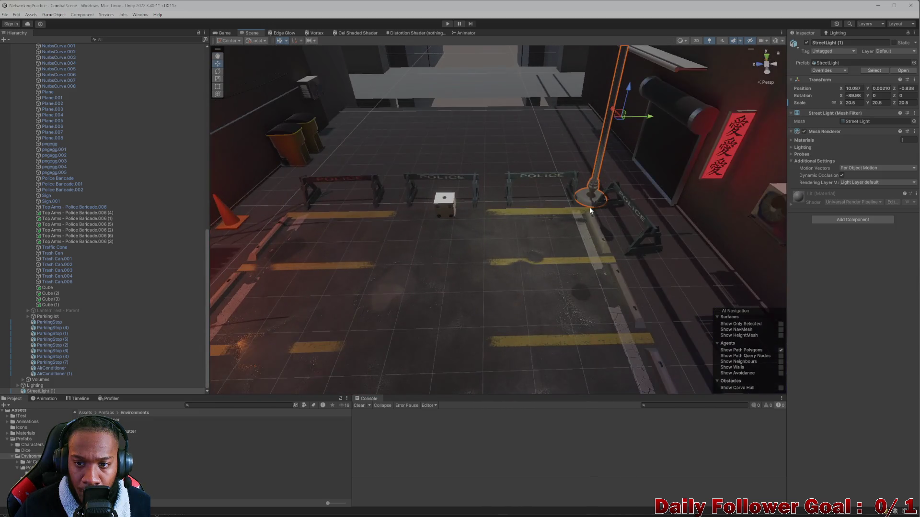
{"action": "left_click_drag", "start_coordinate": [624, 183], "coordinate": [613, 186], "text": "alt"}
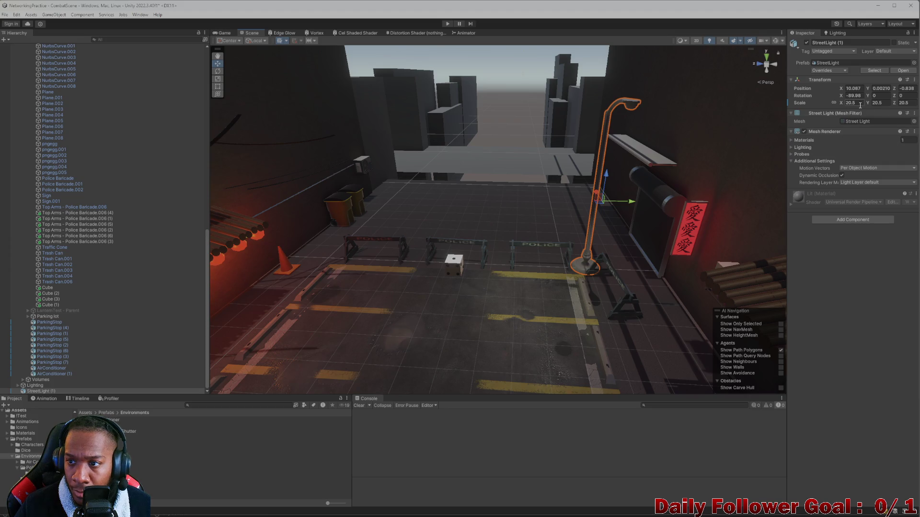
{"action": "type", "text": "20"}
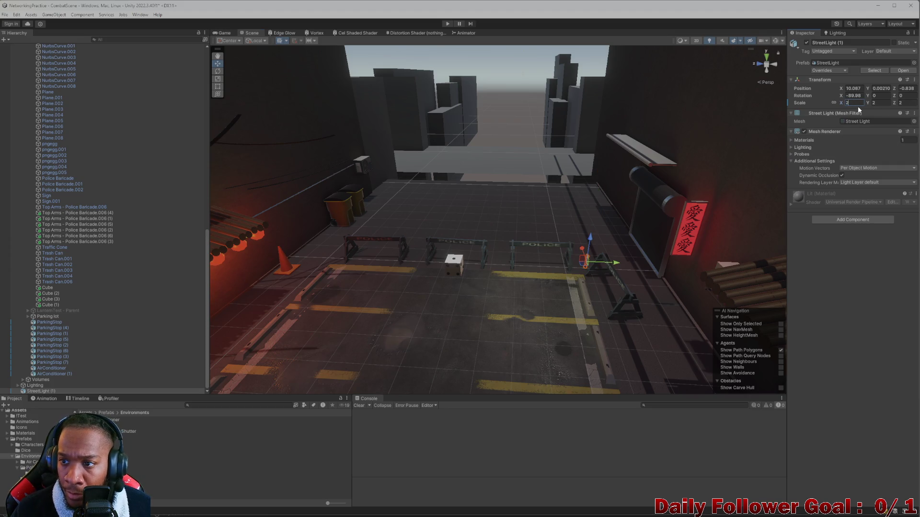
{"action": "type", "text": "1"}
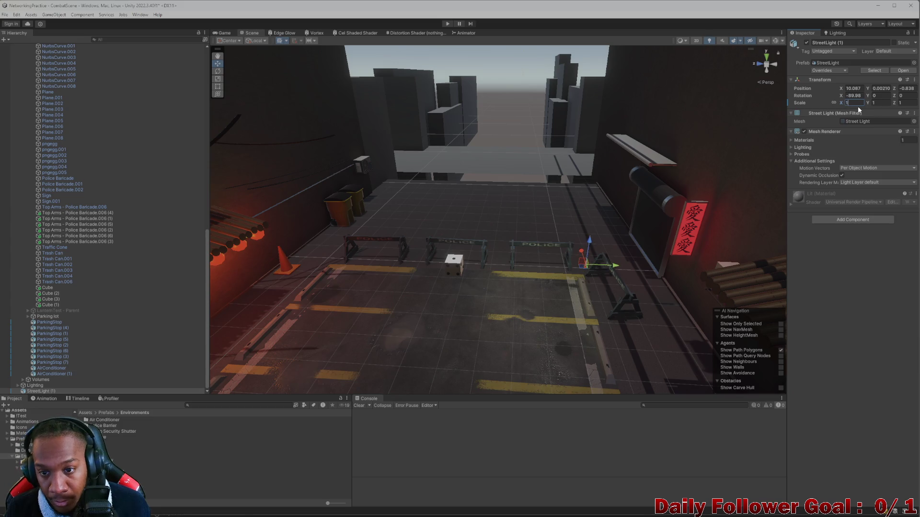
{"action": "type", "text": "5"}
{"action": "left_click_drag", "start_coordinate": [558, 259], "coordinate": [592, 193], "text": "alt"}
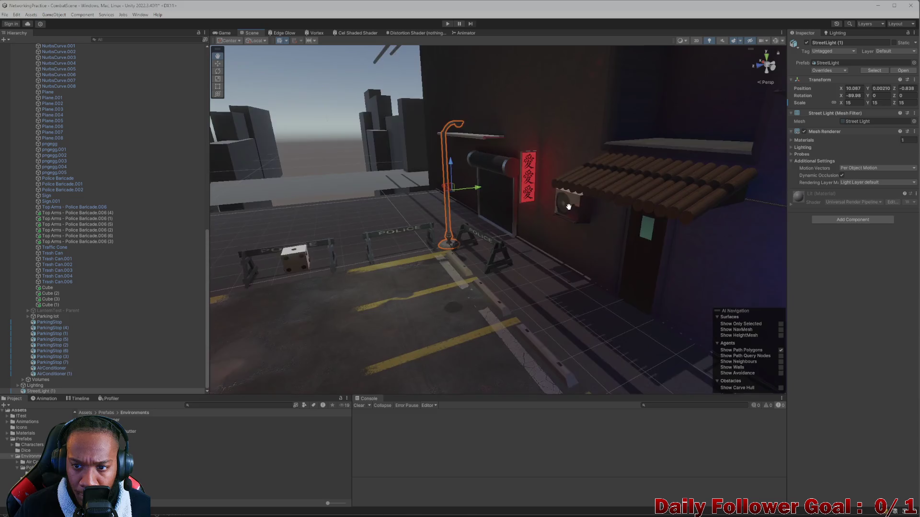
{"action": "mouse_move", "coordinate": [592, 193]}
{"action": "left_mouse_down", "text": "alt"}
{"action": "mouse_move", "coordinate": [473, 205]}
{"action": "mouse_move", "coordinate": [389, 248]}
{"action": "mouse_move", "coordinate": [460, 262]}
{"action": "left_mouse_up", "text": "alt"}
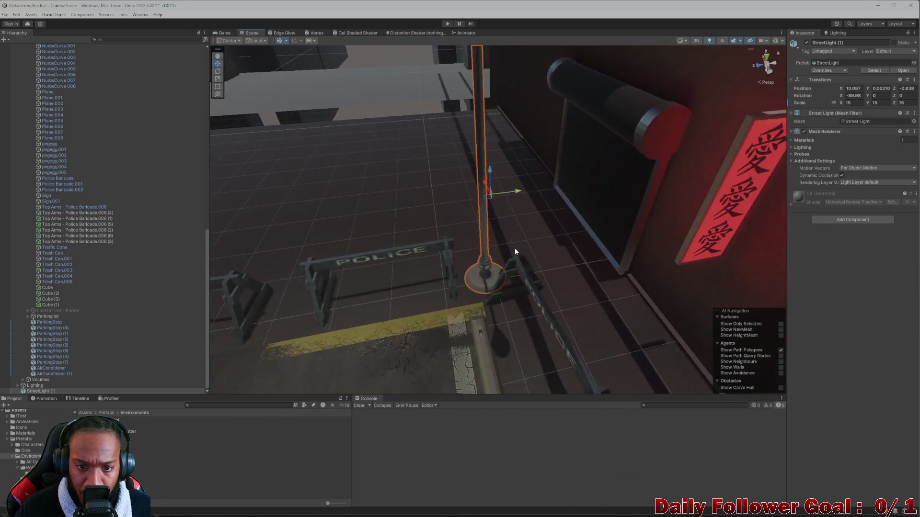
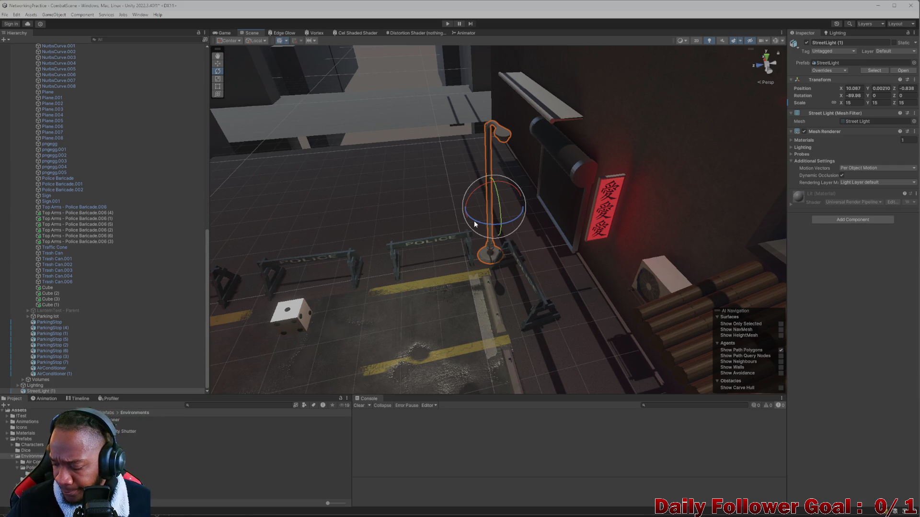
Rotate StreetLight (1) around Z and tilt it further upright
{"action": "left_click_drag", "start_coordinate": [473, 220], "coordinate": [460, 222]}
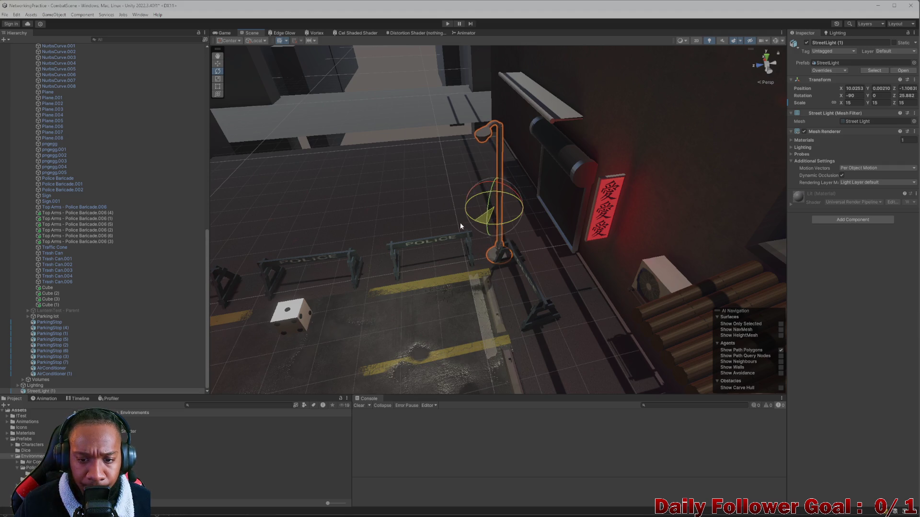
{"action": "scroll", "coordinate": [475, 238], "scroll_direction": "up", "scroll_amount": 2}
{"action": "scroll", "coordinate": [576, 251], "scroll_direction": "up", "scroll_amount": 2}
{"action": "left_click_drag", "start_coordinate": [601, 243], "coordinate": [608, 260]}
{"action": "key", "text": "w"}
{"action": "left_click_drag", "start_coordinate": [616, 226], "coordinate": [580, 188], "text": "alt"}
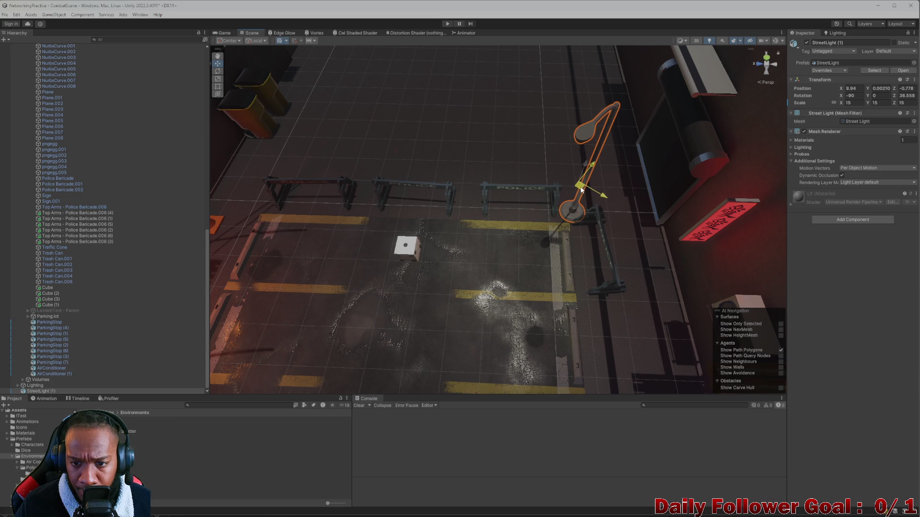
{"action": "mouse_move", "coordinate": [581, 189]}
{"action": "left_mouse_down", "text": "alt"}
{"action": "mouse_move", "coordinate": [568, 243]}
{"action": "mouse_move", "coordinate": [478, 284]}
{"action": "left_mouse_up", "text": "alt"}
Duplicate the street light as StreetLight (2) and move it to the alley wall
{"action": "key", "text": "ctrl+d"}
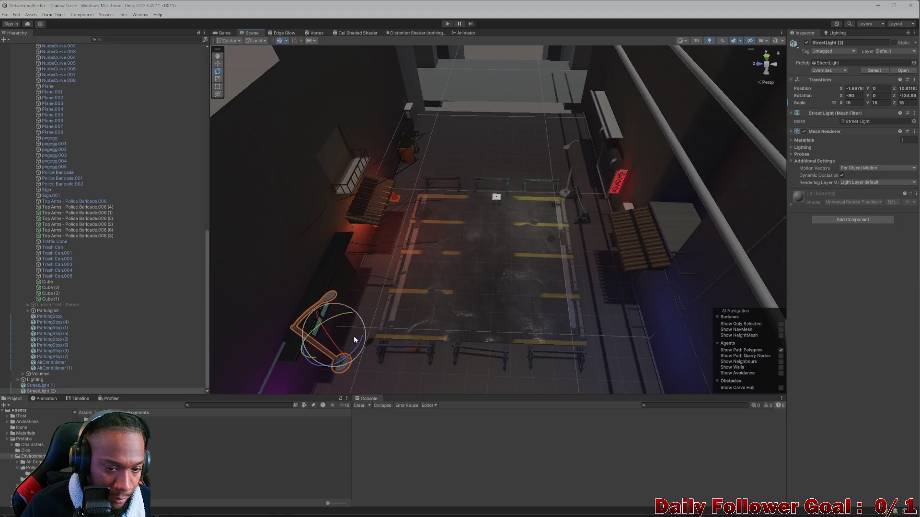
{"action": "key", "text": "w"}
{"action": "left_click_drag", "start_coordinate": [341, 338], "coordinate": [387, 324]}
{"action": "left_click_drag", "start_coordinate": [375, 318], "coordinate": [374, 317]}
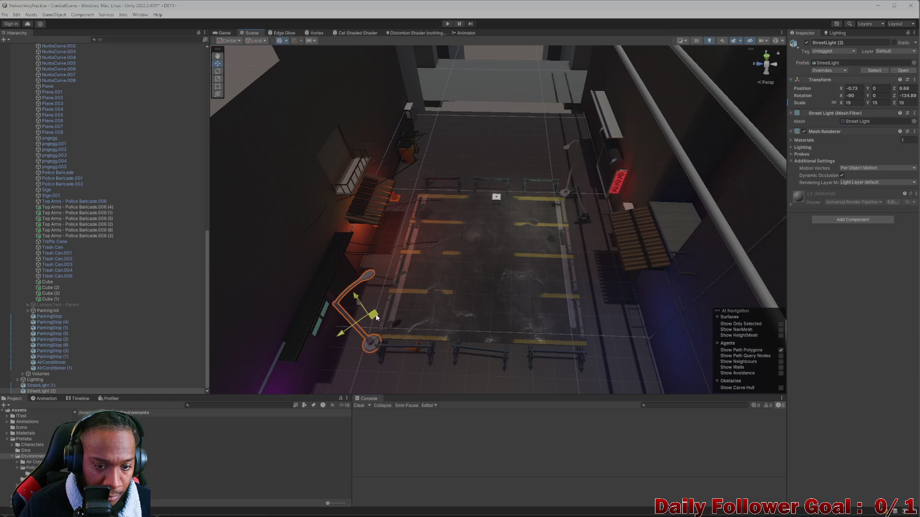
{"action": "mouse_move", "coordinate": [430, 328]}
{"action": "right_mouse_down"}
{"action": "mouse_move", "coordinate": [366, 237]}
{"action": "mouse_move", "coordinate": [393, 275]}
{"action": "mouse_move", "coordinate": [323, 238]}
{"action": "mouse_move", "coordinate": [377, 288]}
{"action": "mouse_move", "coordinate": [665, 334]}
{"action": "mouse_move", "coordinate": [421, 196]}
{"action": "mouse_move", "coordinate": [415, 272]}
{"action": "mouse_move", "coordinate": [359, 227]}
{"action": "right_mouse_up"}
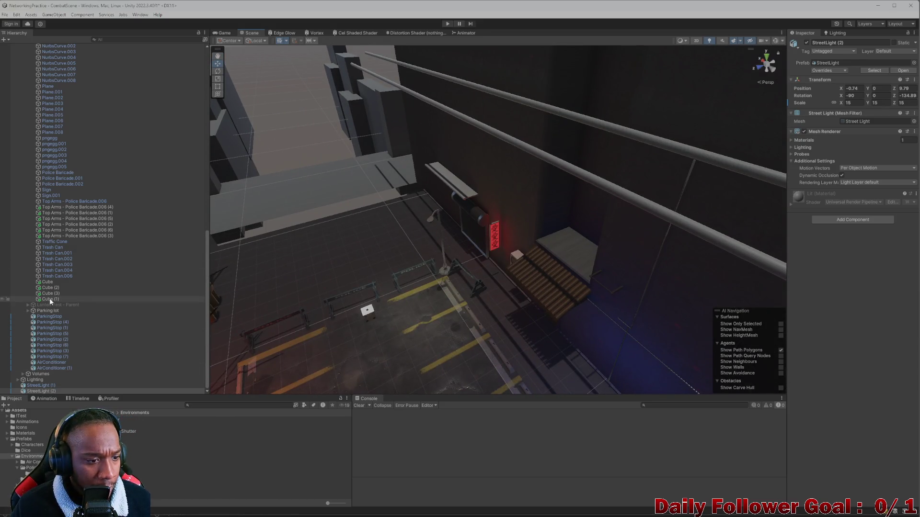
{"action": "scroll", "coordinate": [43, 345], "scroll_direction": "up", "scroll_amount": 3}
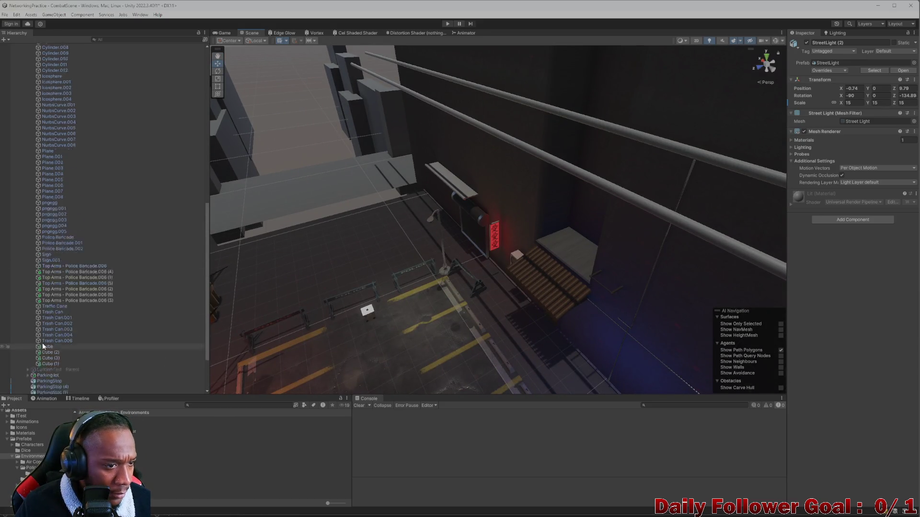
{"action": "scroll", "coordinate": [43, 343], "scroll_direction": "up", "scroll_amount": 6}
{"action": "scroll", "coordinate": [69, 200], "scroll_direction": "up", "scroll_amount": 6}
{"action": "scroll", "coordinate": [55, 179], "scroll_direction": "up", "scroll_amount": 3}
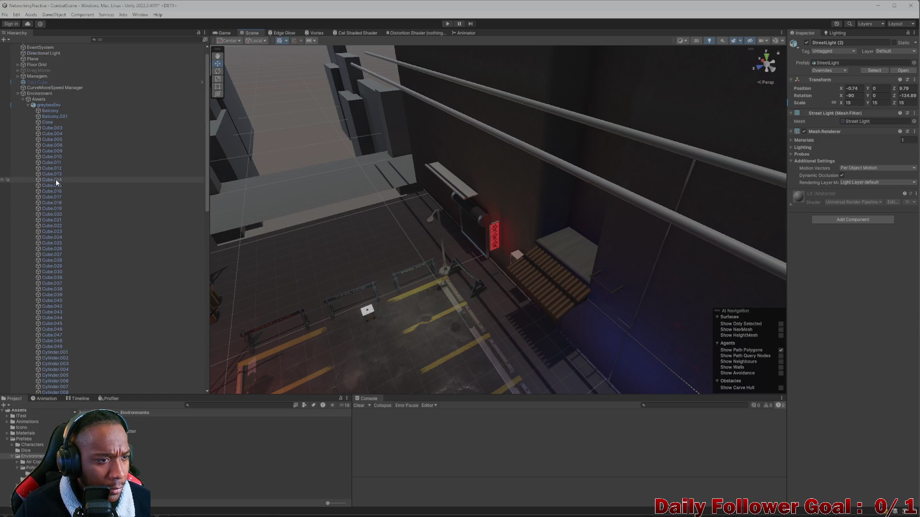
Collapse greyboxEnv, expand the Lighting group and show the Spot Light in the Inspector
{"action": "left_click", "coordinate": [28, 105]}
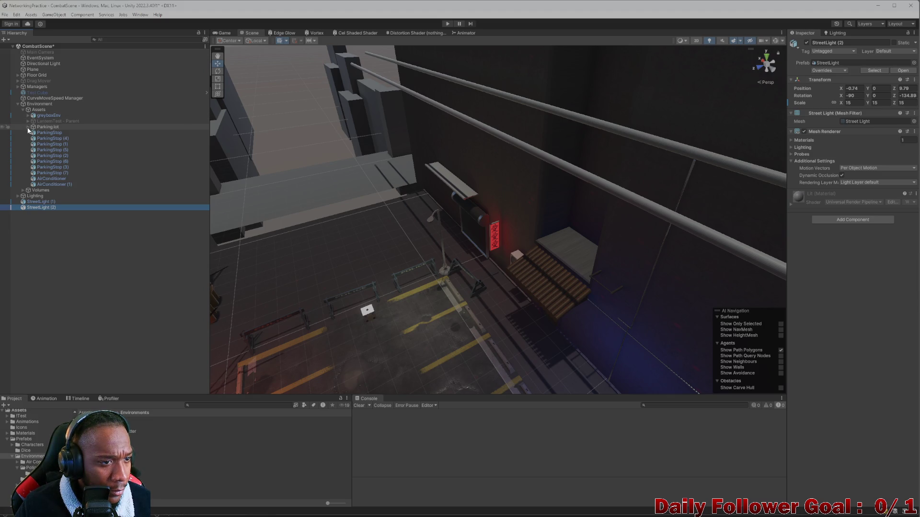
{"action": "left_click", "coordinate": [22, 196]}
{"action": "left_click", "coordinate": [22, 196]}
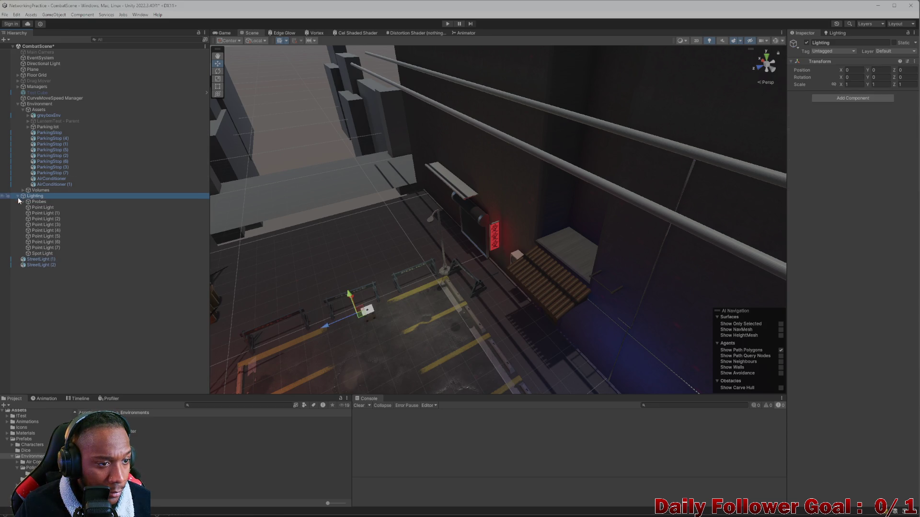
{"action": "left_click", "coordinate": [49, 253]}
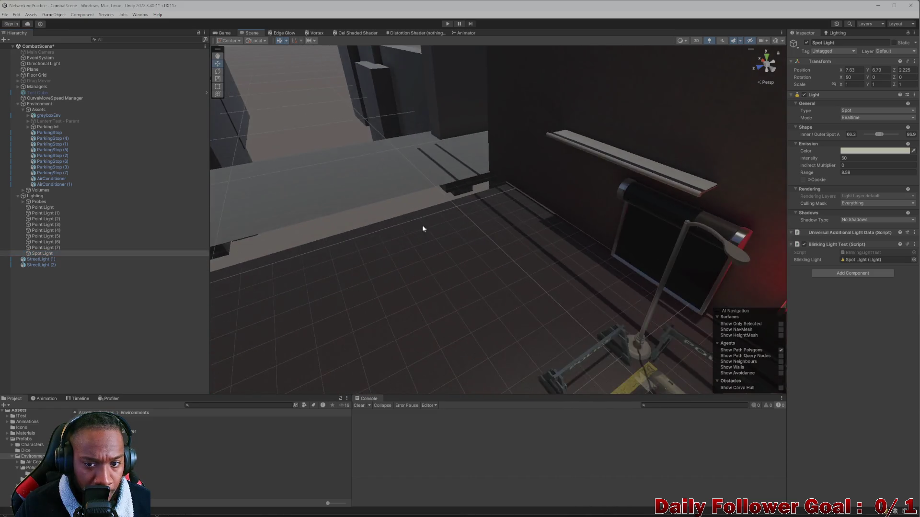
Reposition the Spot Light so it sits under the street lamp's head above the barriers
{"action": "right_click_drag", "start_coordinate": [366, 230], "coordinate": [785, 111]}
{"action": "right_click_drag", "start_coordinate": [775, 45], "coordinate": [315, 207]}
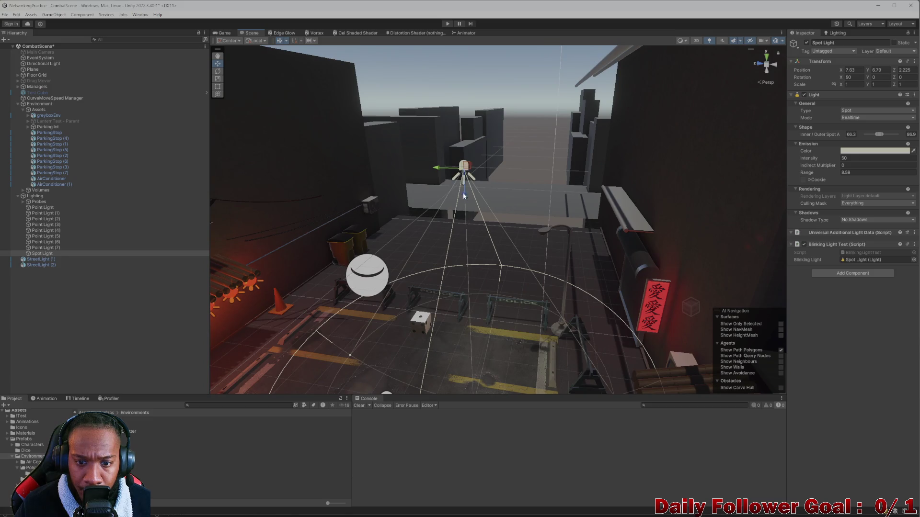
{"action": "left_click_drag", "start_coordinate": [463, 196], "coordinate": [467, 274]}
{"action": "scroll", "coordinate": [465, 297], "scroll_direction": "up", "scroll_amount": 3}
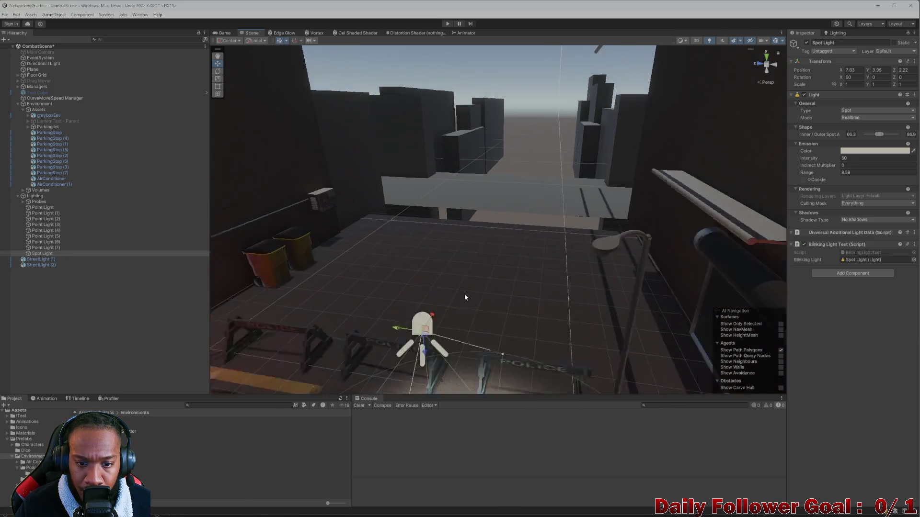
{"action": "scroll", "coordinate": [465, 297], "scroll_direction": "down", "scroll_amount": 3}
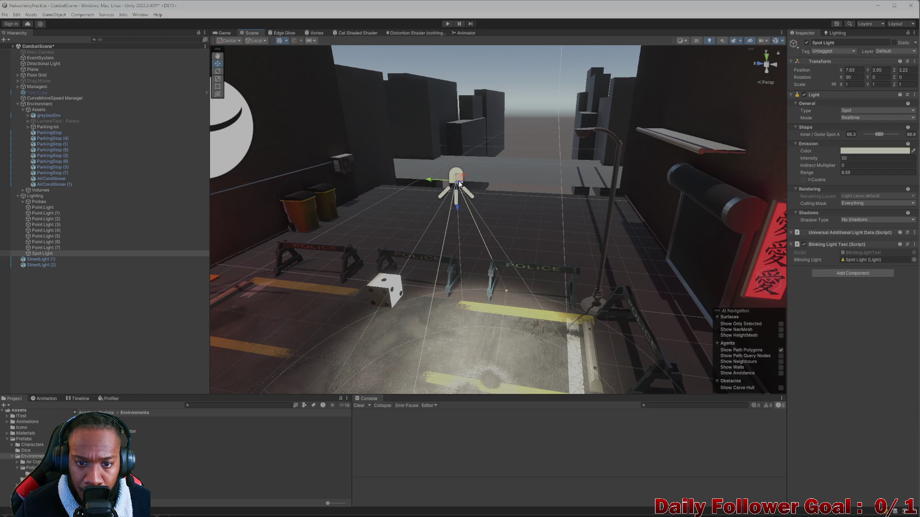
{"action": "left_click_drag", "start_coordinate": [460, 179], "coordinate": [592, 143]}
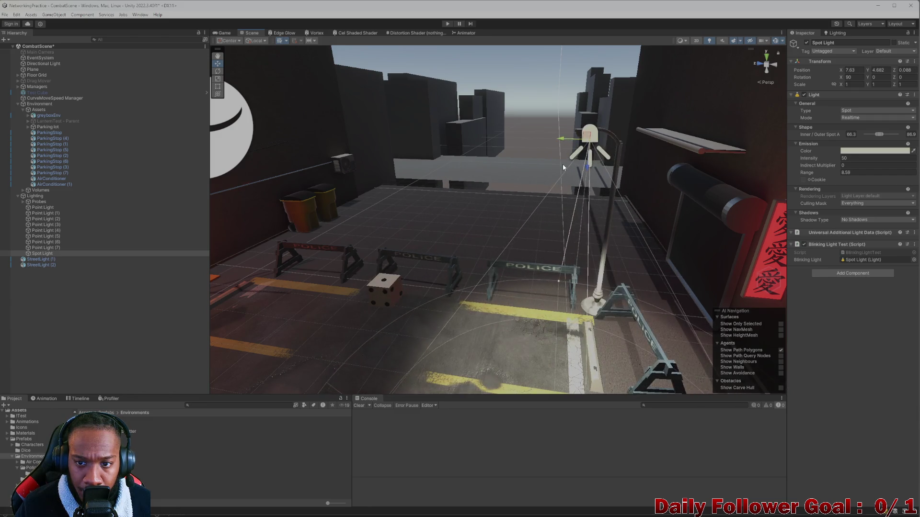
{"action": "scroll", "coordinate": [568, 176], "scroll_direction": "up", "scroll_amount": 3}
{"action": "scroll", "coordinate": [538, 198], "scroll_direction": "down", "scroll_amount": 3}
{"action": "mouse_move", "coordinate": [440, 200]}
{"action": "left_mouse_down", "text": "alt"}
{"action": "mouse_move", "coordinate": [497, 298]}
{"action": "mouse_move", "coordinate": [468, 296]}
{"action": "mouse_move", "coordinate": [550, 253]}
{"action": "left_mouse_up", "text": "alt"}
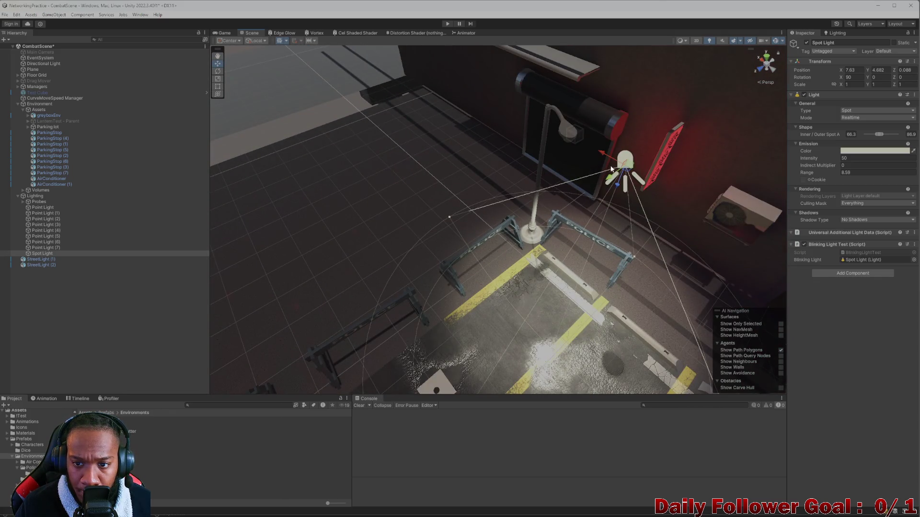
{"action": "left_click_drag", "start_coordinate": [627, 173], "coordinate": [561, 144]}
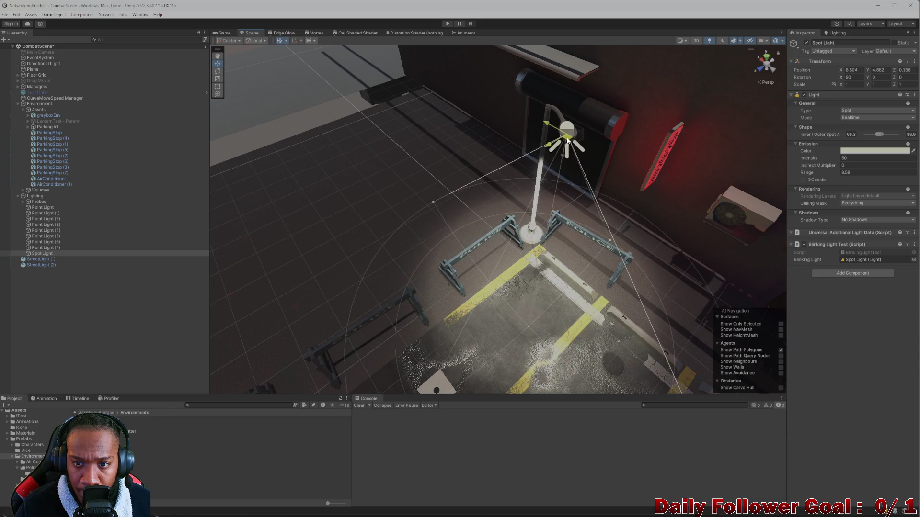
{"action": "scroll", "coordinate": [569, 208], "scroll_direction": "up", "scroll_amount": 2}
{"action": "scroll", "coordinate": [569, 207], "scroll_direction": "up", "scroll_amount": 5}
Orbit around the lamp and parking lot to check the light, then select Point Light (5)
{"action": "mouse_move", "coordinate": [569, 207]}
{"action": "left_mouse_down", "text": "alt"}
{"action": "mouse_move", "coordinate": [459, 140]}
{"action": "mouse_move", "coordinate": [469, 218]}
{"action": "mouse_move", "coordinate": [497, 158]}
{"action": "left_mouse_up", "text": "alt"}
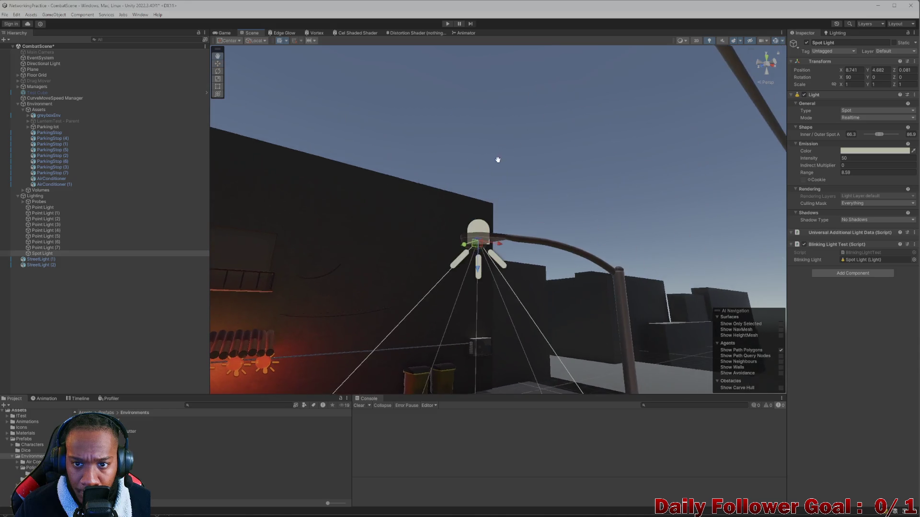
{"action": "scroll", "coordinate": [481, 207], "scroll_direction": "up", "scroll_amount": 3}
{"action": "scroll", "coordinate": [481, 203], "scroll_direction": "down", "scroll_amount": 3}
{"action": "scroll", "coordinate": [437, 192], "scroll_direction": "down", "scroll_amount": 2}
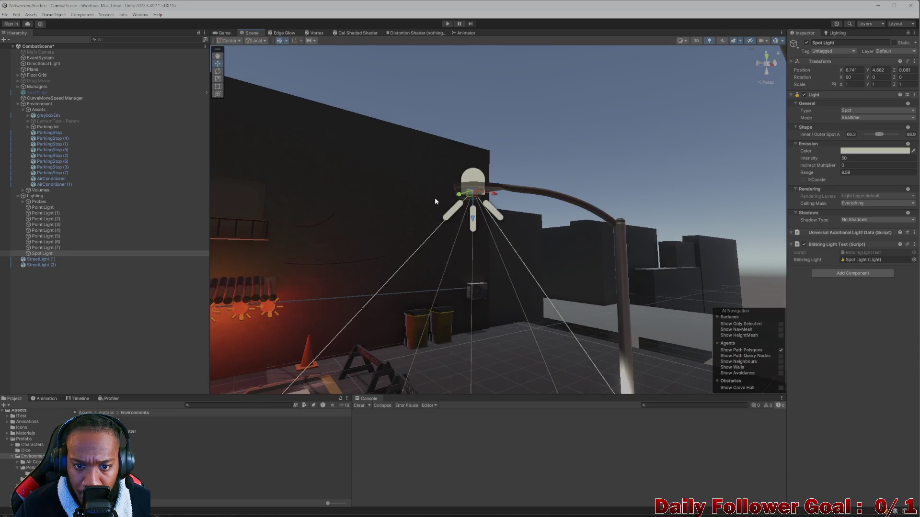
{"action": "scroll", "coordinate": [434, 198], "scroll_direction": "up", "scroll_amount": 4}
{"action": "left_click_drag", "start_coordinate": [455, 198], "coordinate": [411, 199], "text": "alt"}
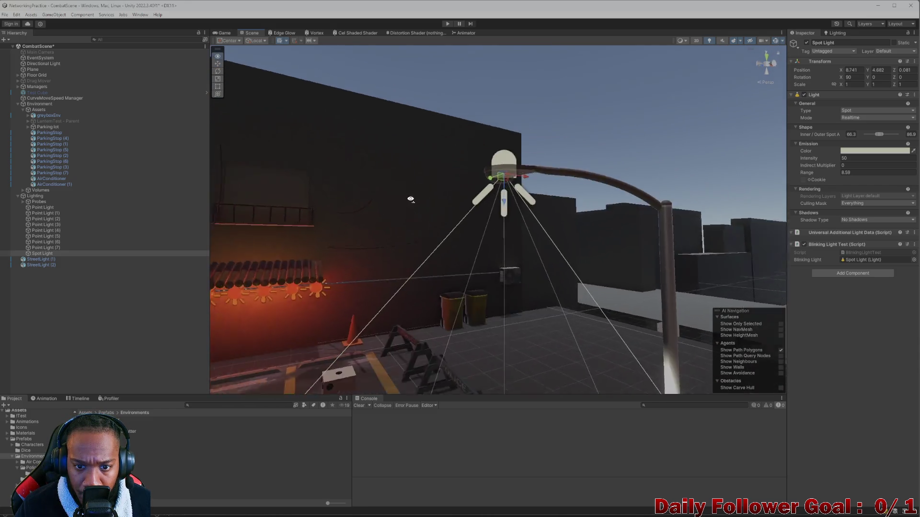
{"action": "scroll", "coordinate": [410, 199], "scroll_direction": "down", "scroll_amount": 4}
{"action": "left_click_drag", "start_coordinate": [567, 204], "coordinate": [536, 230], "text": "alt"}
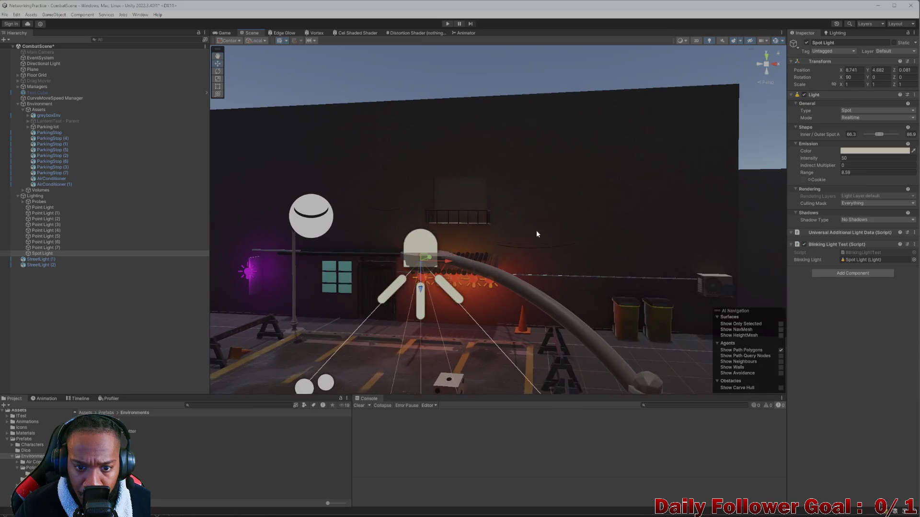
{"action": "scroll", "coordinate": [536, 231], "scroll_direction": "up", "scroll_amount": 2}
{"action": "scroll", "coordinate": [461, 260], "scroll_direction": "up", "scroll_amount": 3}
{"action": "scroll", "coordinate": [438, 284], "scroll_direction": "down", "scroll_amount": 3}
{"action": "mouse_move", "coordinate": [443, 266]}
{"action": "left_mouse_down", "text": "alt"}
{"action": "mouse_move", "coordinate": [483, 219]}
{"action": "mouse_move", "coordinate": [478, 214]}
{"action": "mouse_move", "coordinate": [549, 212]}
{"action": "left_mouse_up", "text": "alt"}
{"action": "scroll", "coordinate": [547, 213], "scroll_direction": "down", "scroll_amount": 2}
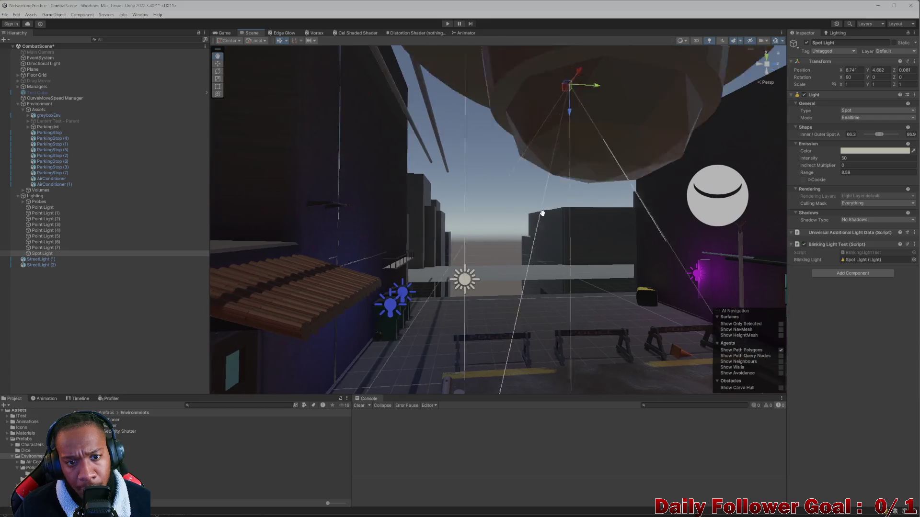
{"action": "mouse_move", "coordinate": [282, 154]}
{"action": "left_mouse_down", "text": "alt"}
{"action": "mouse_move", "coordinate": [546, 200]}
{"action": "mouse_move", "coordinate": [367, 215]}
{"action": "mouse_move", "coordinate": [323, 199]}
{"action": "left_mouse_up", "text": "alt"}
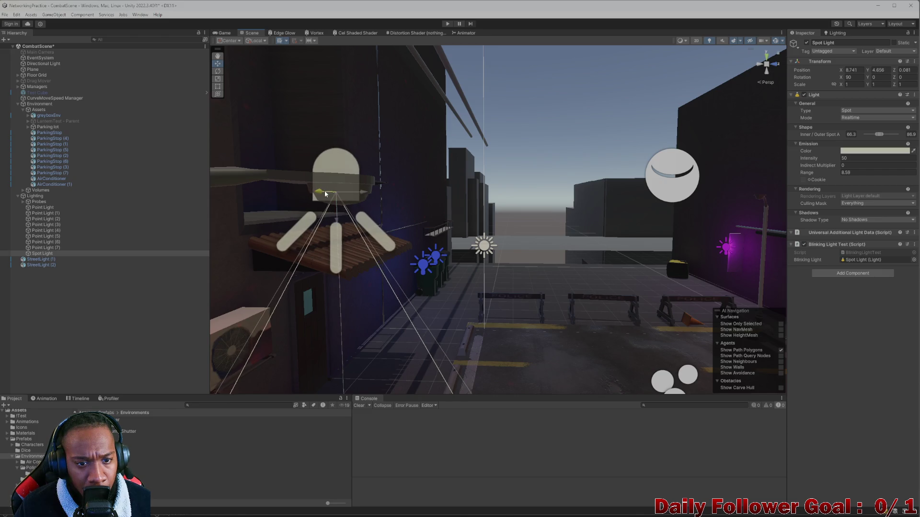
{"action": "left_click_drag", "start_coordinate": [322, 197], "coordinate": [398, 274], "text": "alt"}
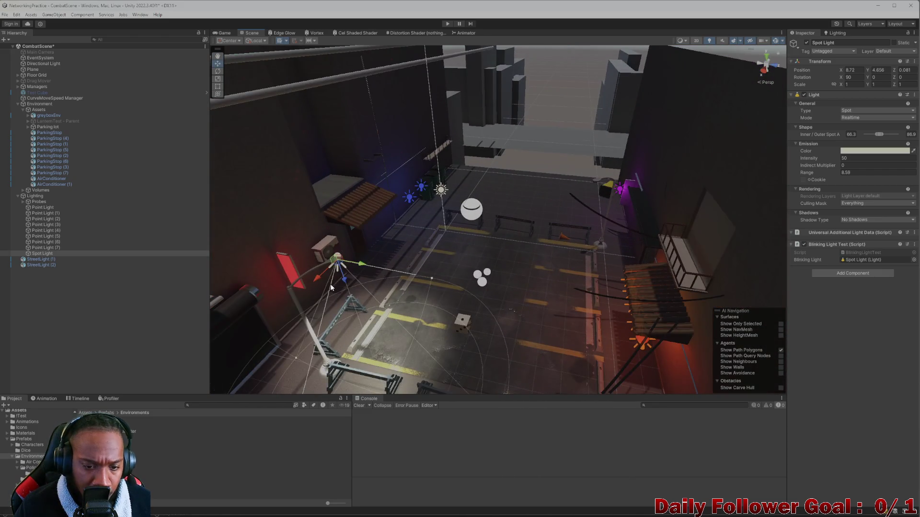
{"action": "left_click_drag", "start_coordinate": [332, 288], "coordinate": [366, 260], "text": "alt"}
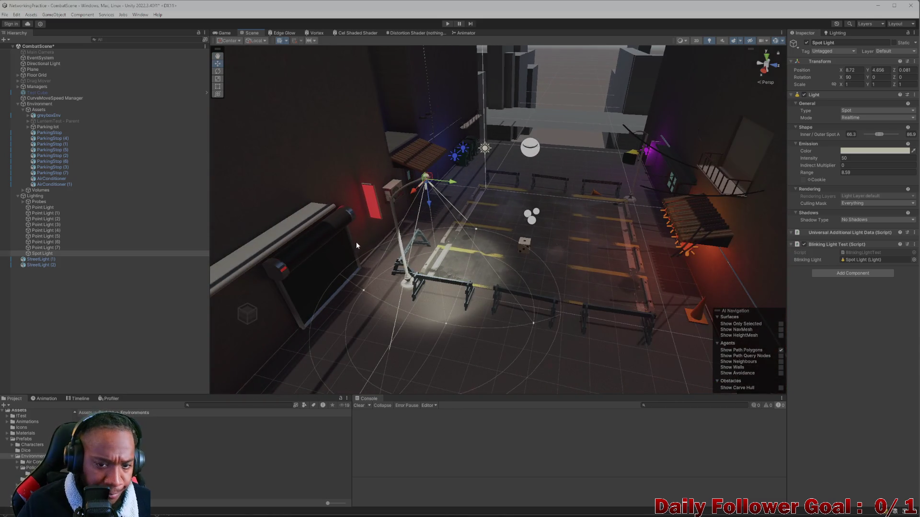
{"action": "scroll", "coordinate": [408, 209], "scroll_direction": "up", "scroll_amount": 2}
{"action": "scroll", "coordinate": [411, 207], "scroll_direction": "up", "scroll_amount": 2}
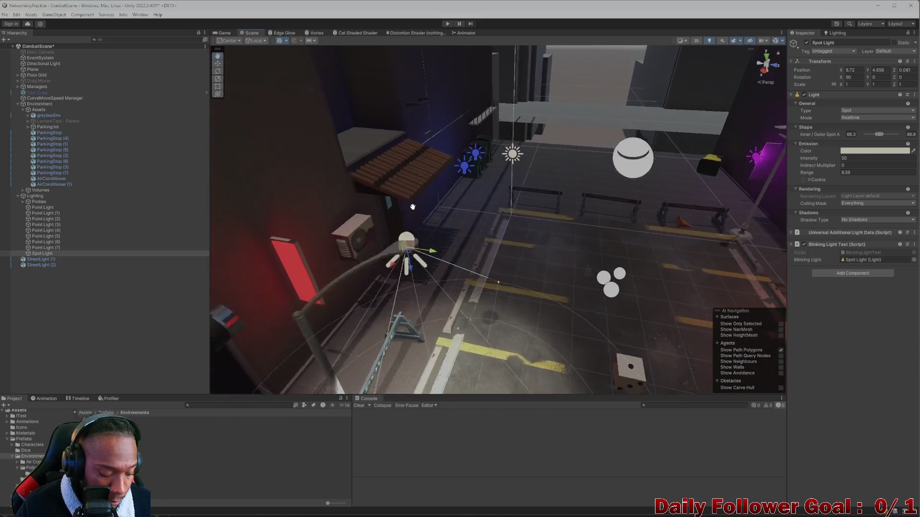
{"action": "mouse_move", "coordinate": [435, 212]}
{"action": "left_mouse_down", "text": "alt"}
{"action": "mouse_move", "coordinate": [488, 302]}
{"action": "mouse_move", "coordinate": [573, 367]}
{"action": "mouse_move", "coordinate": [543, 295]}
{"action": "mouse_move", "coordinate": [538, 312]}
{"action": "mouse_move", "coordinate": [462, 321]}
{"action": "mouse_move", "coordinate": [436, 265]}
{"action": "mouse_move", "coordinate": [419, 273]}
{"action": "left_mouse_up", "text": "alt"}
{"action": "left_click", "coordinate": [45, 235]}
Reselect the Spot Light and tip its cone more steeply down onto the parking lot
{"action": "left_click_drag", "start_coordinate": [283, 272], "coordinate": [450, 276], "text": "alt"}
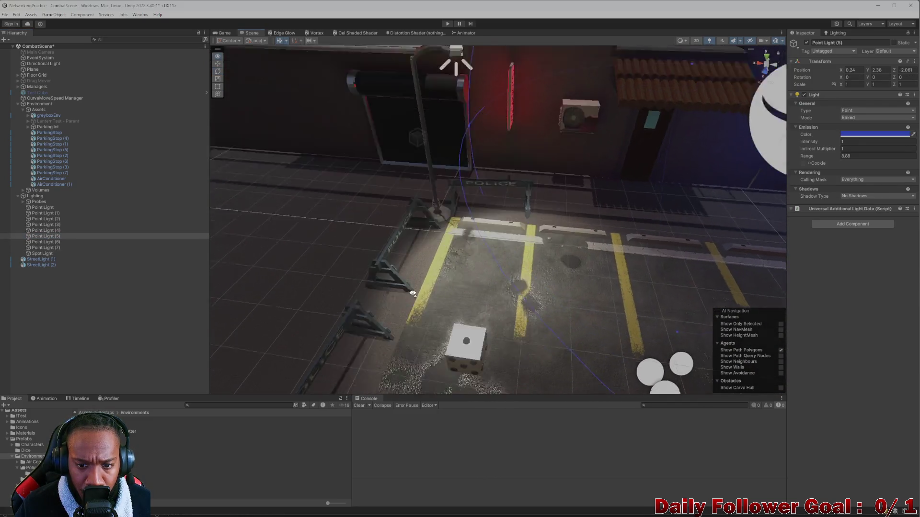
{"action": "scroll", "coordinate": [451, 278], "scroll_direction": "up", "scroll_amount": 3}
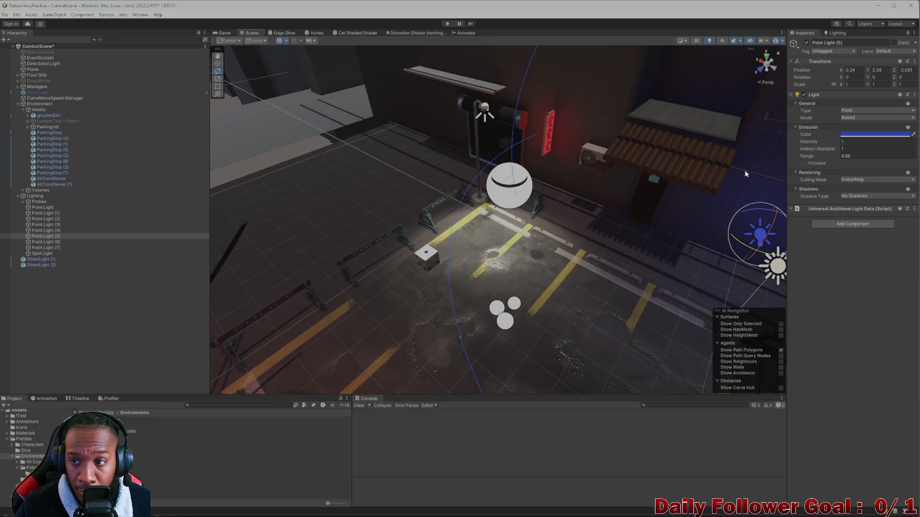
{"action": "scroll", "coordinate": [596, 147], "scroll_direction": "up", "scroll_amount": 3}
{"action": "mouse_move", "coordinate": [596, 148]}
{"action": "left_mouse_down", "text": "alt"}
{"action": "mouse_move", "coordinate": [495, 146]}
{"action": "mouse_move", "coordinate": [511, 141]}
{"action": "mouse_move", "coordinate": [513, 153]}
{"action": "left_mouse_up", "text": "alt"}
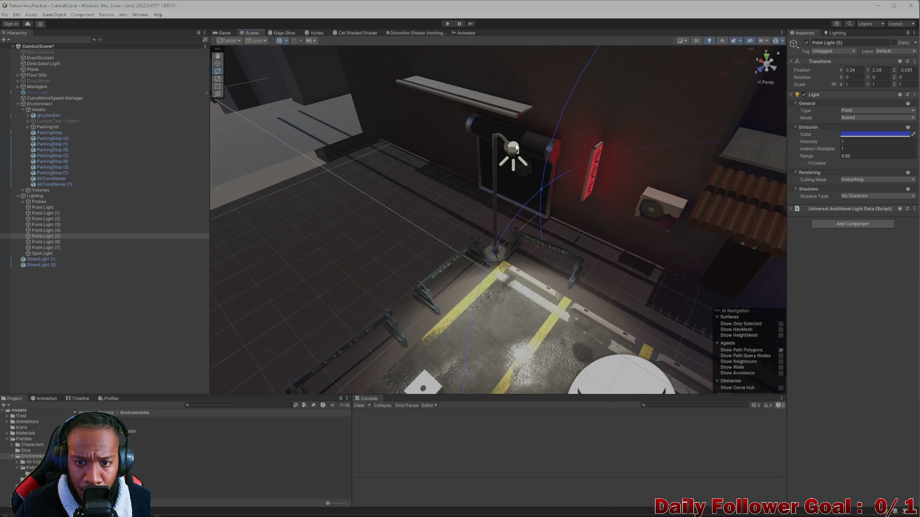
{"action": "left_click", "coordinate": [514, 146]}
{"action": "left_click_drag", "start_coordinate": [523, 68], "coordinate": [524, 69]}
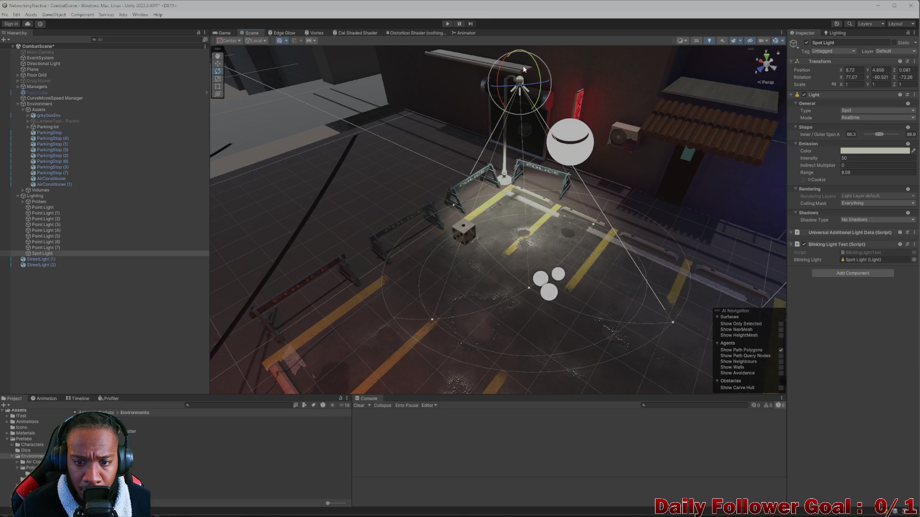
Set the Spot Light's range to about 10.18 and intensity to 25, then start play mode
{"action": "left_click_drag", "start_coordinate": [524, 69], "coordinate": [565, 101]}
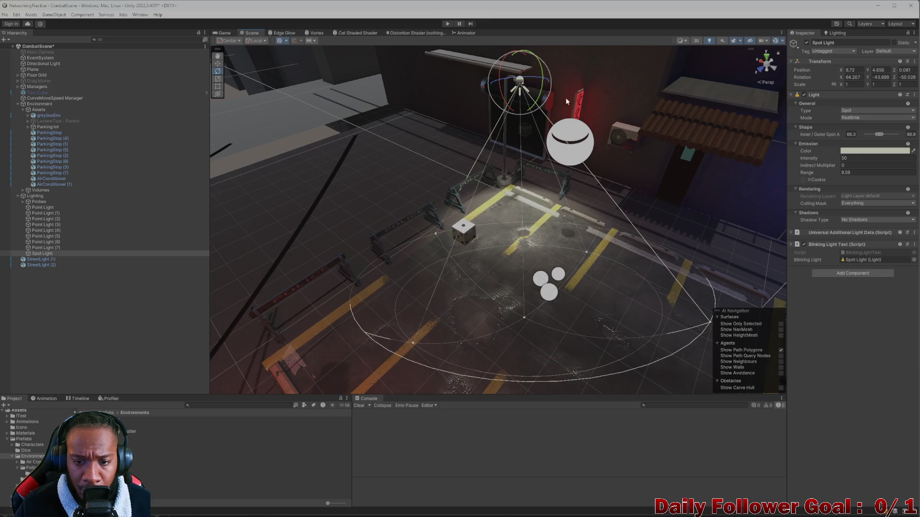
{"action": "left_click", "coordinate": [843, 166]}
{"action": "type", "text": "2.9"}
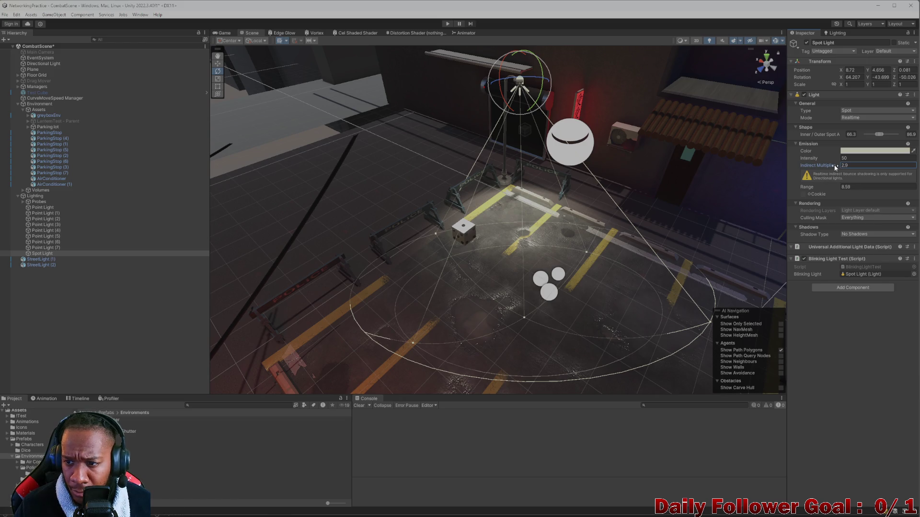
{"action": "type", "text": "0"}
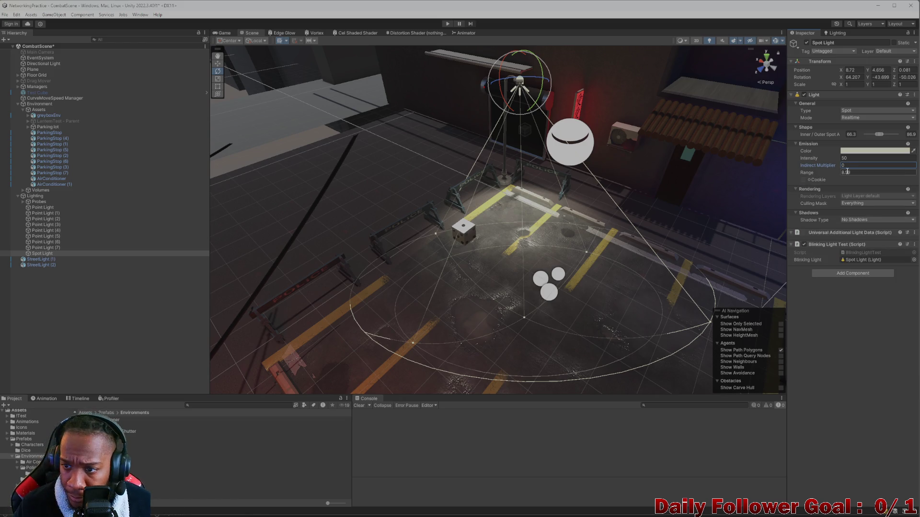
{"action": "left_click_drag", "start_coordinate": [814, 175], "coordinate": [828, 180]}
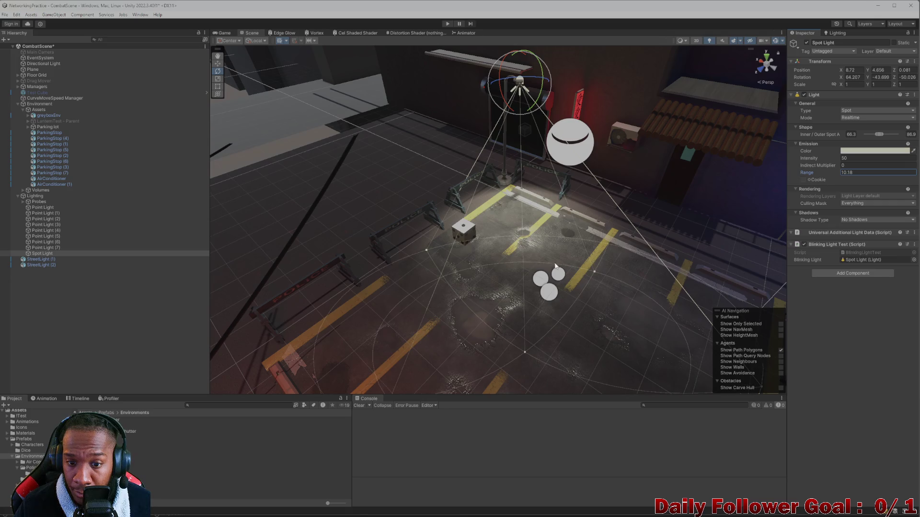
{"action": "left_click_drag", "start_coordinate": [555, 267], "coordinate": [503, 218], "text": "alt"}
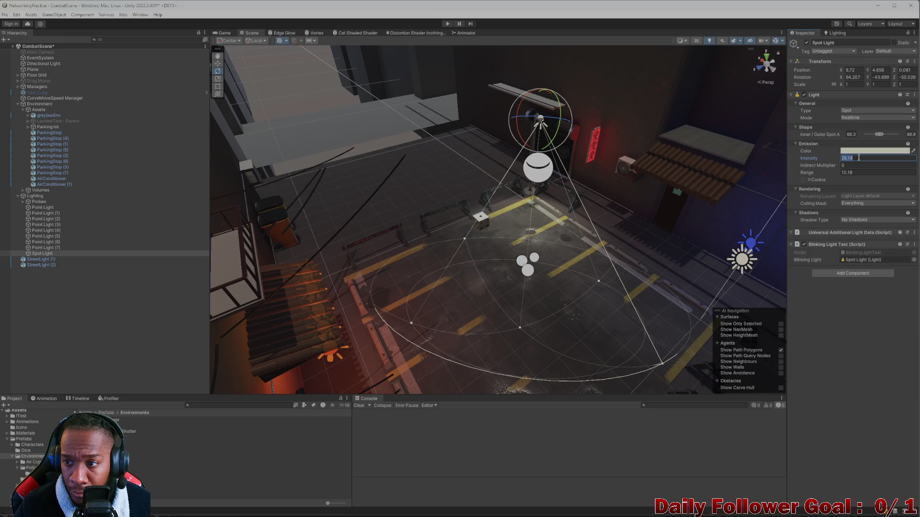
{"action": "type", "text": "25"}
{"action": "key", "text": "Return"}
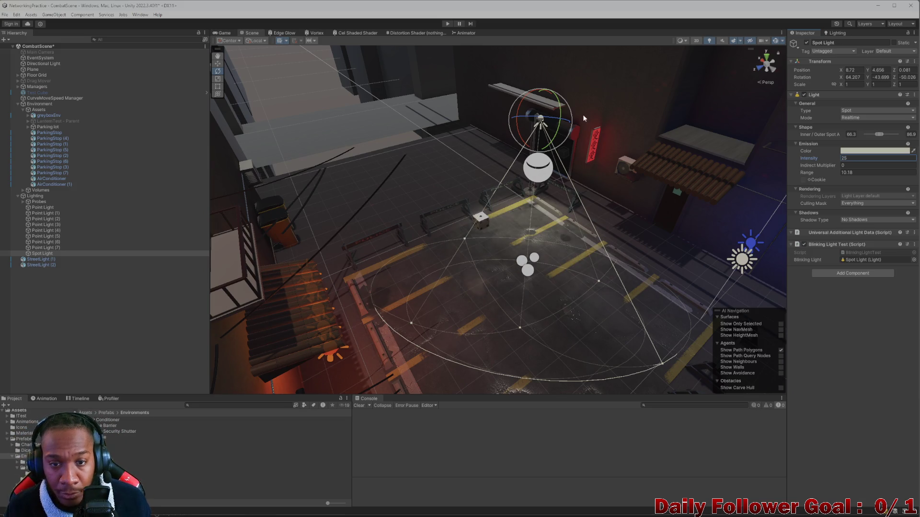
{"action": "left_click", "coordinate": [446, 24]}
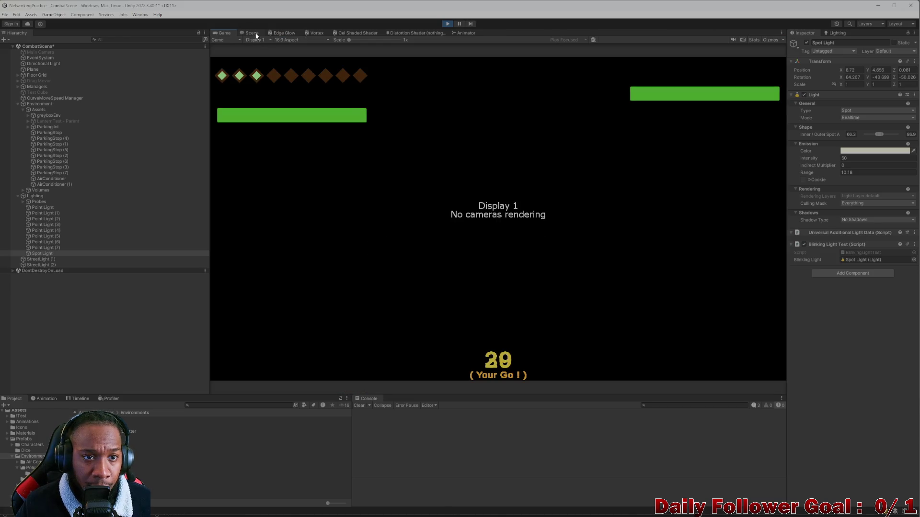
Watch the spot light in the Scene view during play, stop play, and open BlinkingLightTest in Visual Studio
{"action": "left_click", "coordinate": [254, 34]}
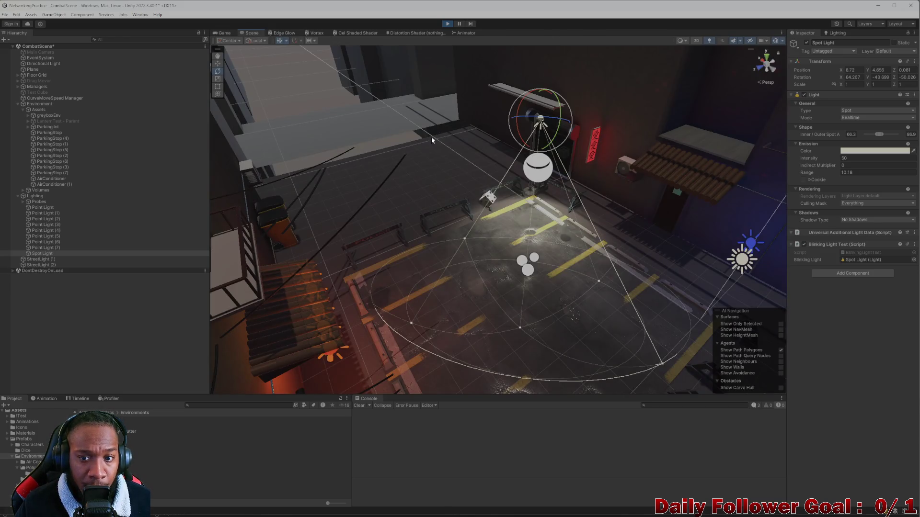
{"action": "right_click_drag", "start_coordinate": [432, 140], "coordinate": [538, 234]}
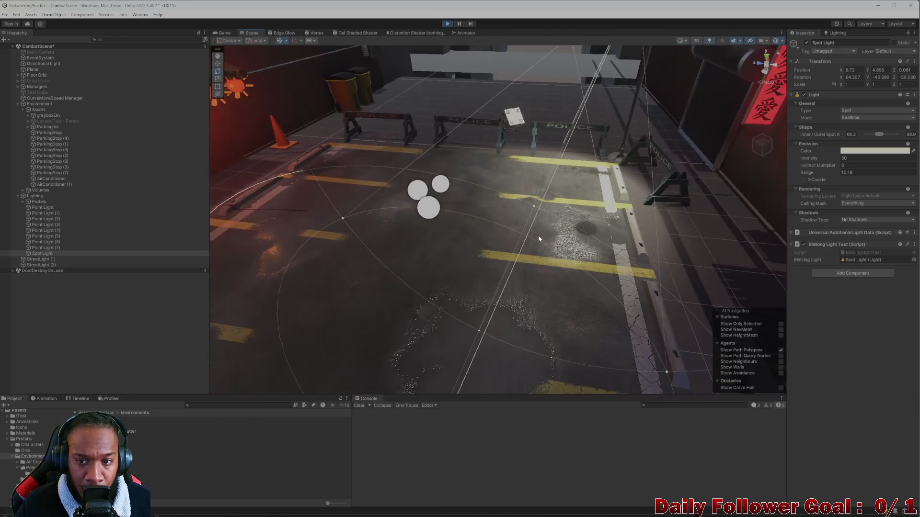
{"action": "scroll", "coordinate": [539, 235], "scroll_direction": "down", "scroll_amount": 5}
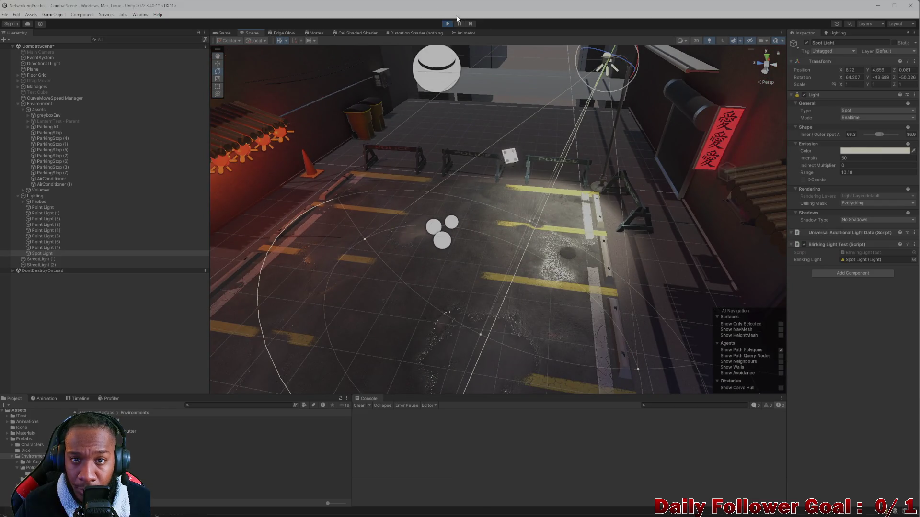
{"action": "left_click", "coordinate": [446, 23]}
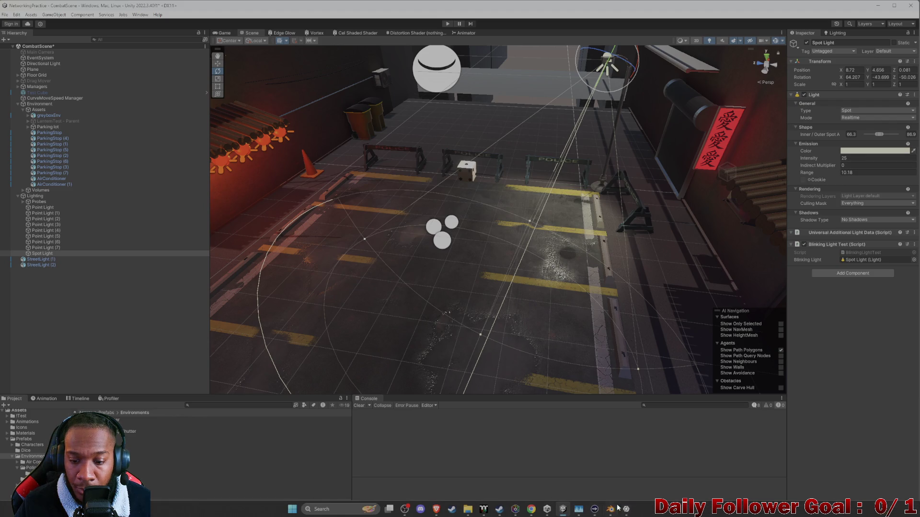
{"action": "double_click", "coordinate": [861, 252]}
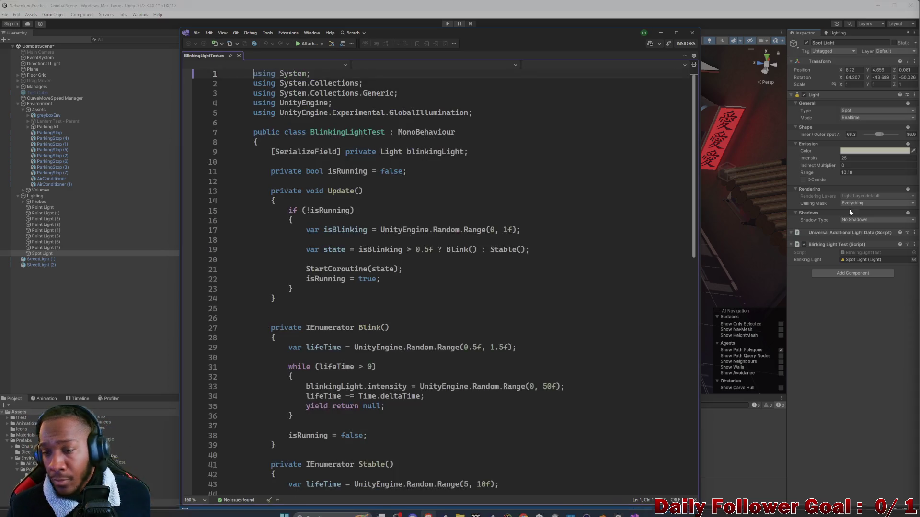
Change the blink intensity's Random.Range maximum from 50 to 25, save, and return to Unity
{"action": "left_click_drag", "start_coordinate": [478, 32], "coordinate": [595, 24]}
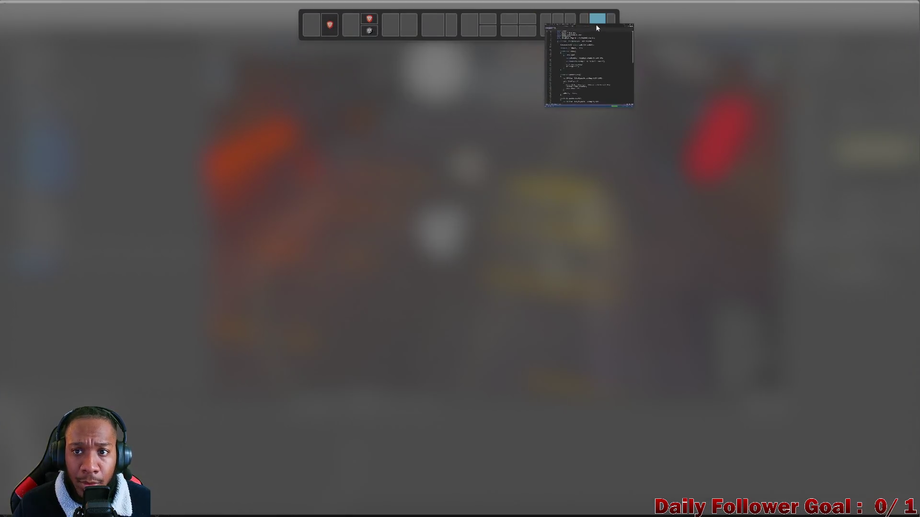
{"action": "scroll", "coordinate": [236, 240], "scroll_direction": "down", "scroll_amount": 1}
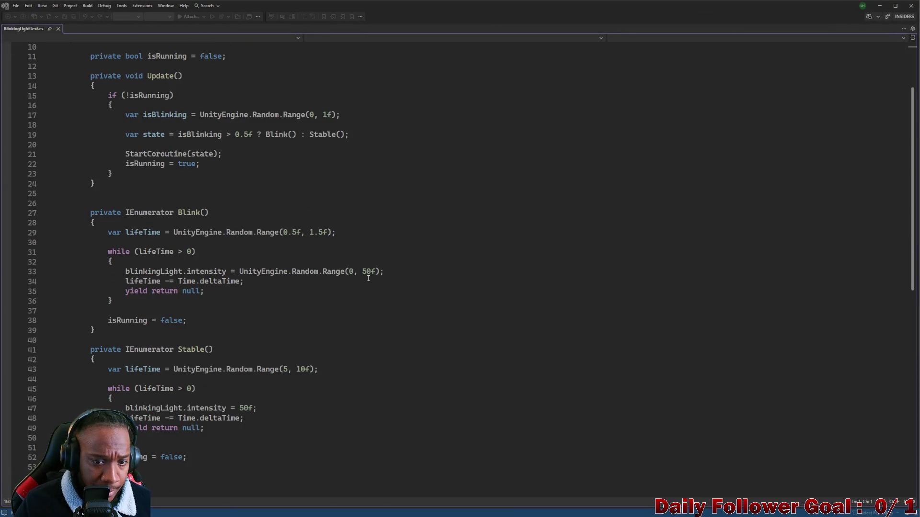
{"action": "scroll", "coordinate": [370, 273], "scroll_direction": "down", "scroll_amount": 1}
{"action": "key", "text": "BackSpace"}
{"action": "key", "text": "BackSpace"}
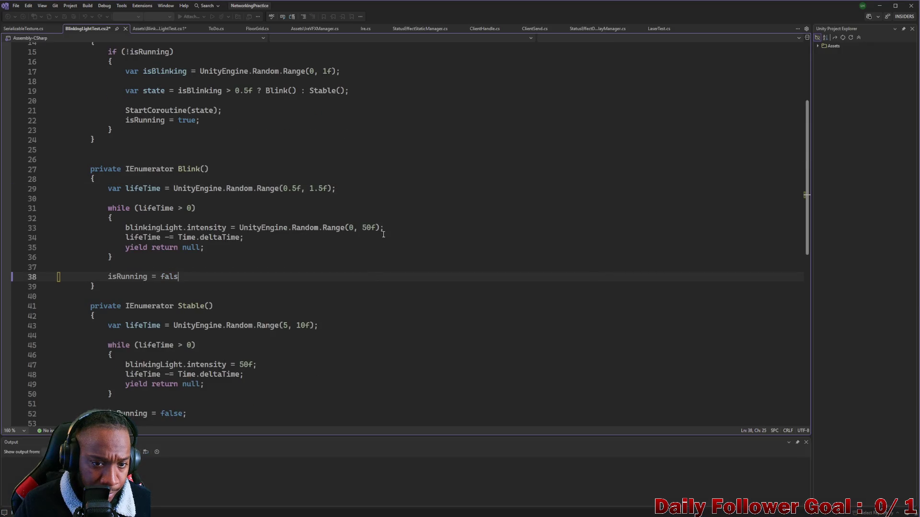
{"action": "type", "text": "e"}
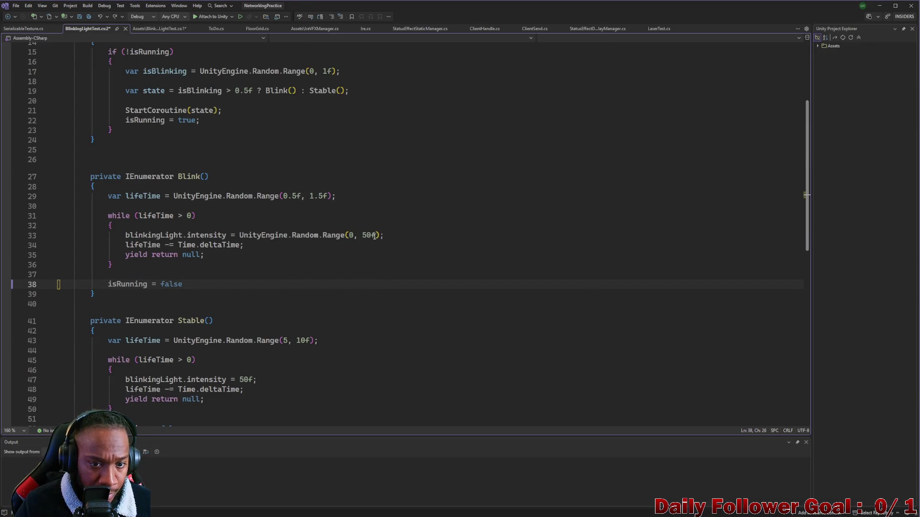
{"action": "left_click", "coordinate": [370, 235]}
{"action": "key", "text": "BackSpace"}
{"action": "key", "text": "BackSpace"}
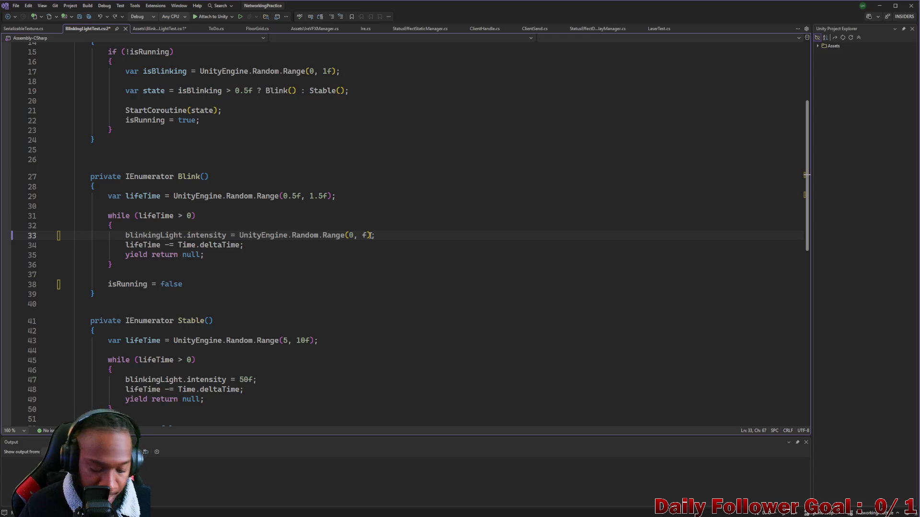
{"action": "type", "text": "25"}
{"action": "key", "text": "ctrl+s"}
{"action": "left_click", "coordinate": [432, 221]}
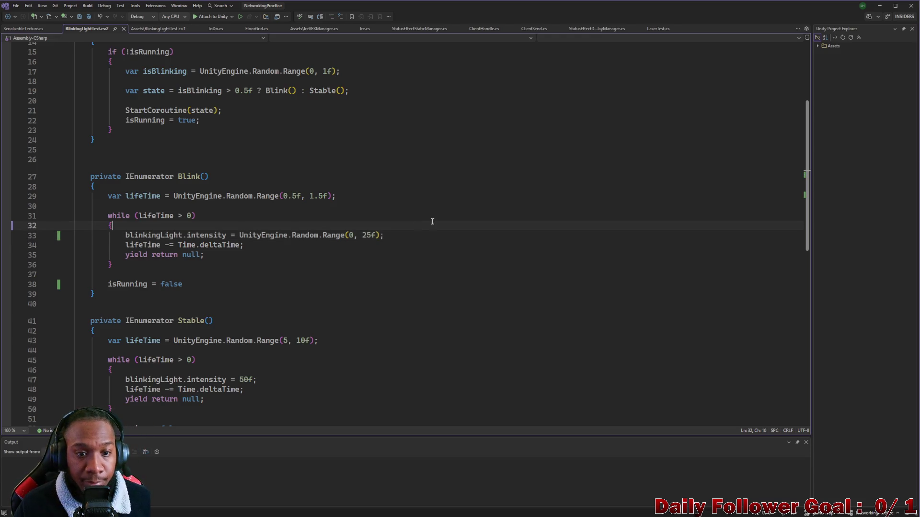
{"action": "left_click", "coordinate": [877, 6]}
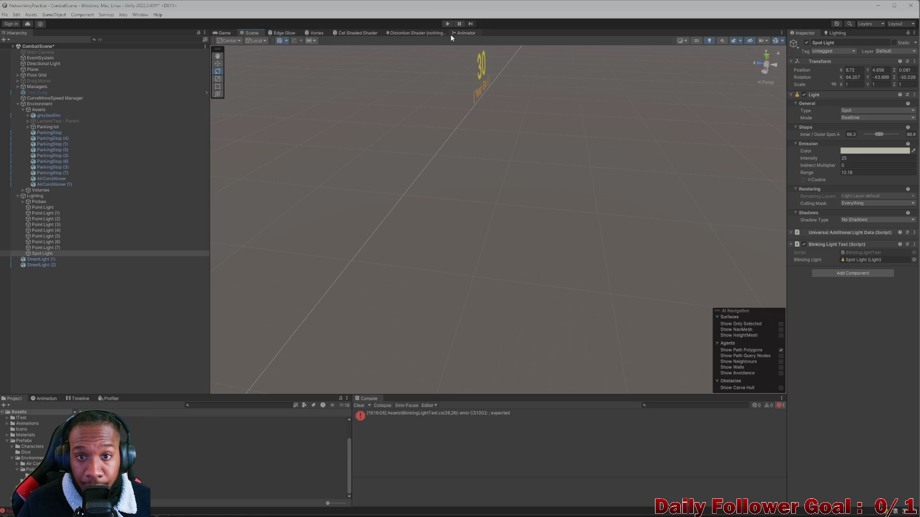
Try play mode, then open the CS1002 missing-semicolon error at line 38 and add the semicolon
{"action": "left_click", "coordinate": [447, 25]}
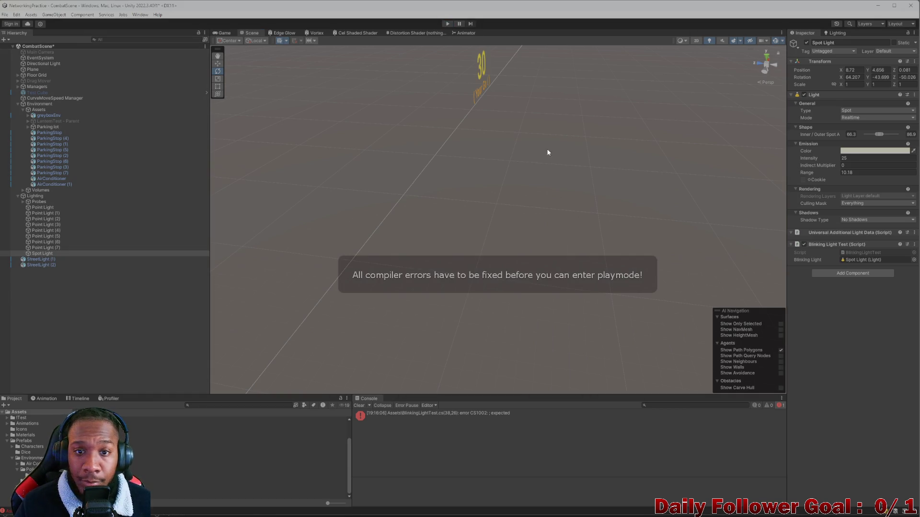
{"action": "double_click", "coordinate": [469, 415]}
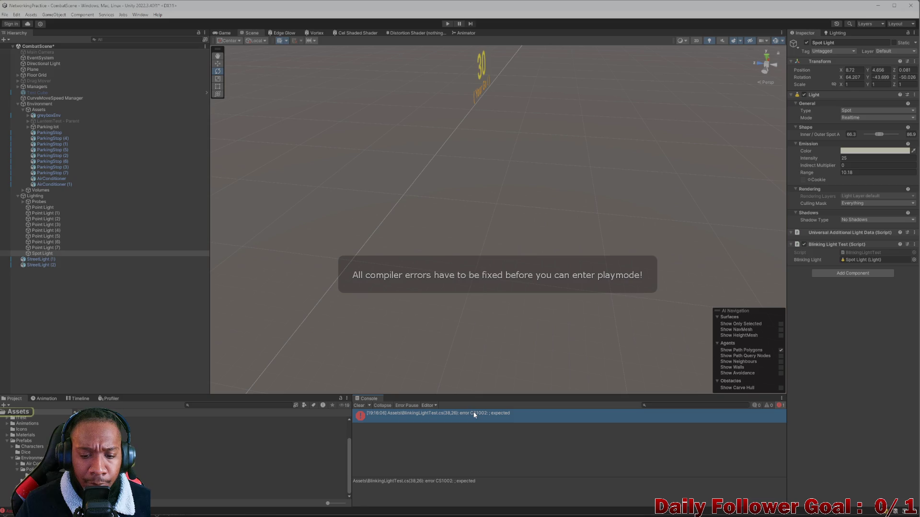
{"action": "type", "text": ";"}
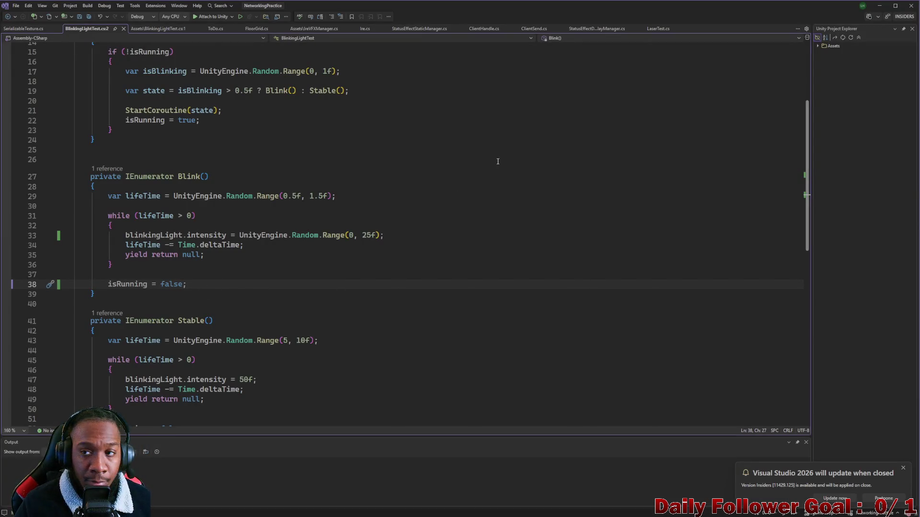
Play the scene with the recompiled script, frame the blinking Spot Light up close, then reopen the script
{"action": "left_click", "coordinate": [877, 6]}
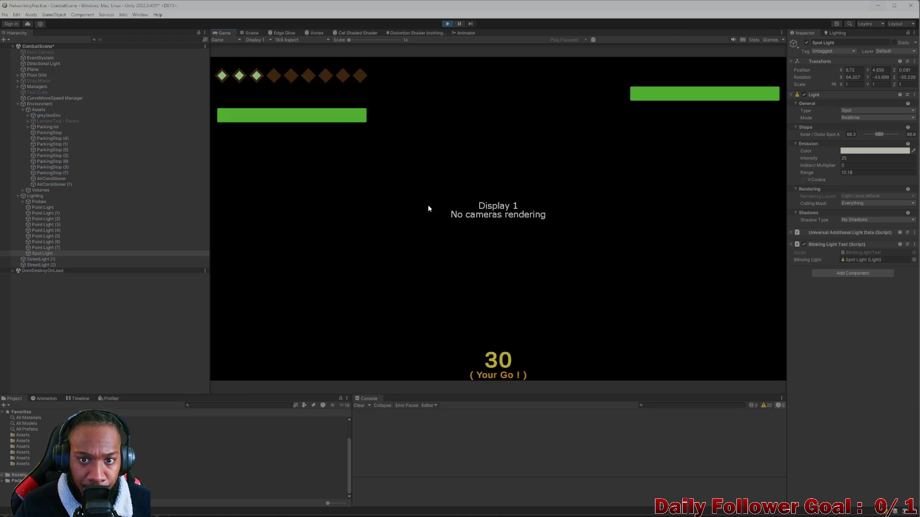
{"action": "left_click", "coordinate": [250, 33]}
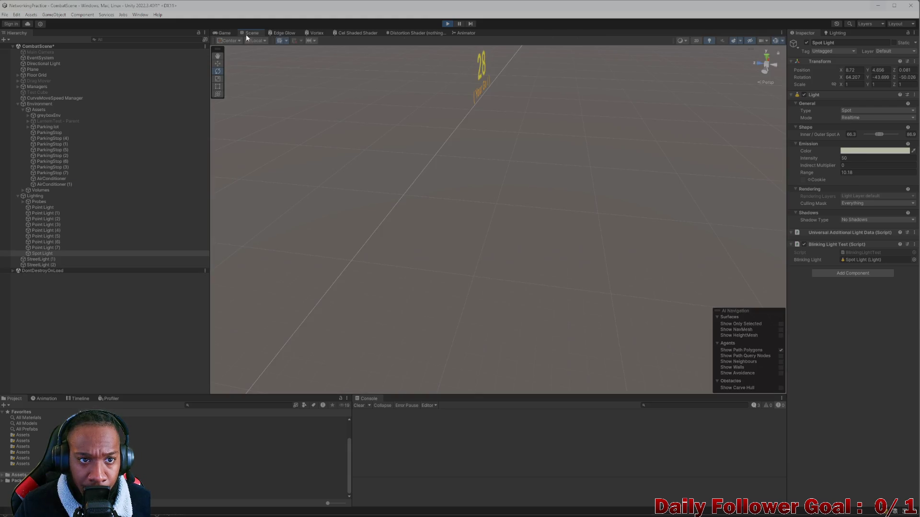
{"action": "left_click_drag", "start_coordinate": [354, 202], "coordinate": [638, 117], "text": "alt"}
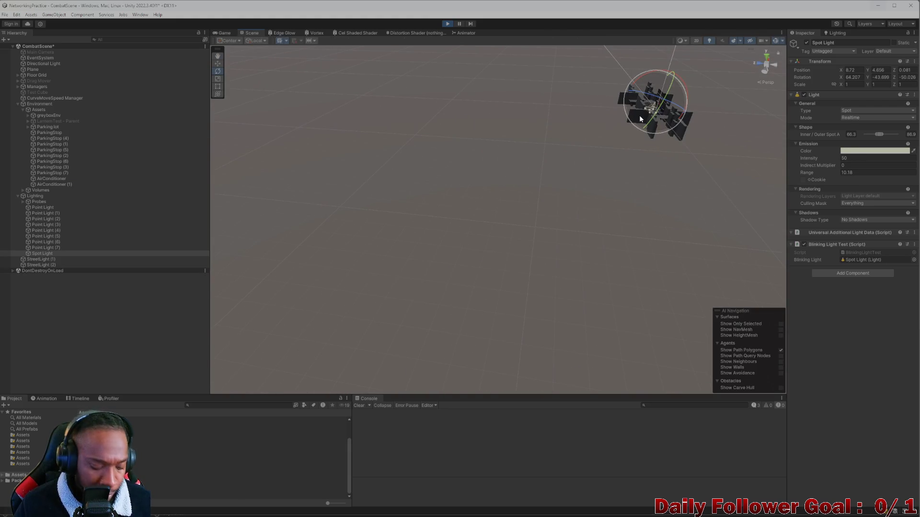
{"action": "key", "text": "f"}
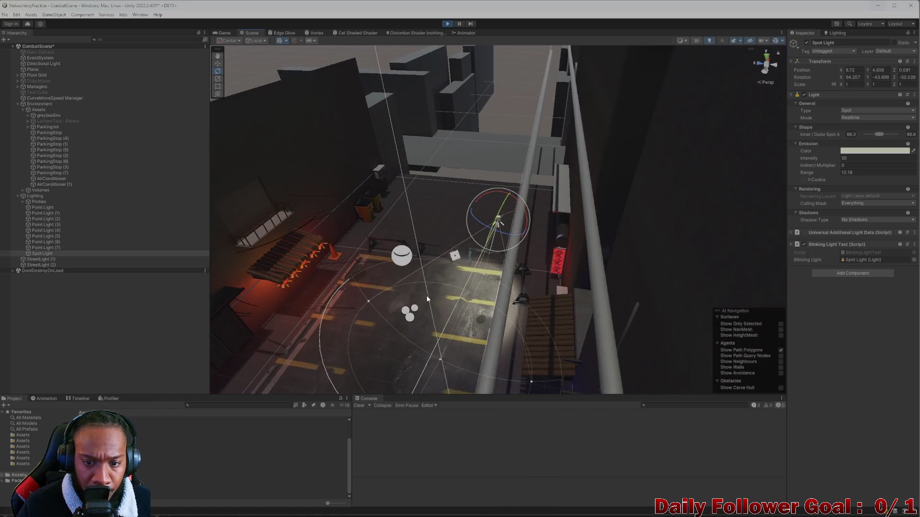
{"action": "left_click_drag", "start_coordinate": [427, 295], "coordinate": [571, 245], "text": "alt"}
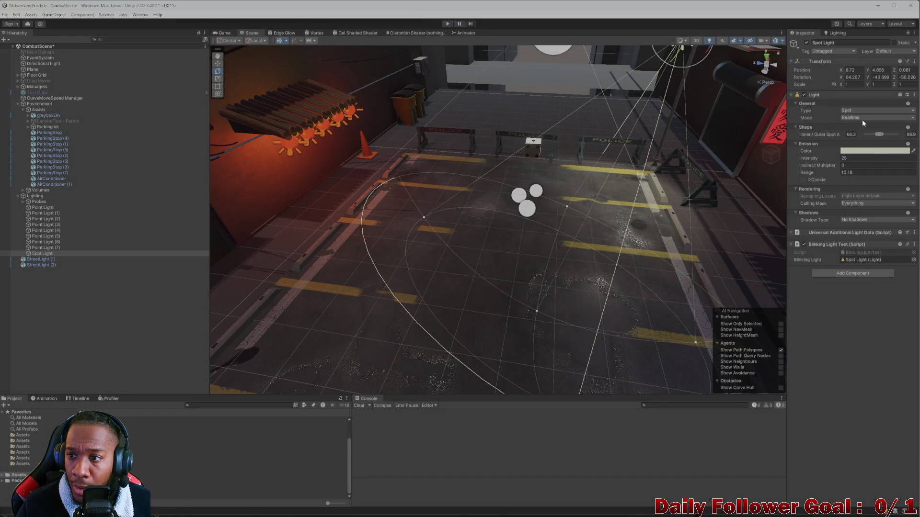
{"action": "double_click", "coordinate": [869, 256]}
{"action": "scroll", "coordinate": [346, 233], "scroll_direction": "down", "scroll_amount": 1}
{"action": "scroll", "coordinate": [345, 232], "scroll_direction": "up", "scroll_amount": 2}
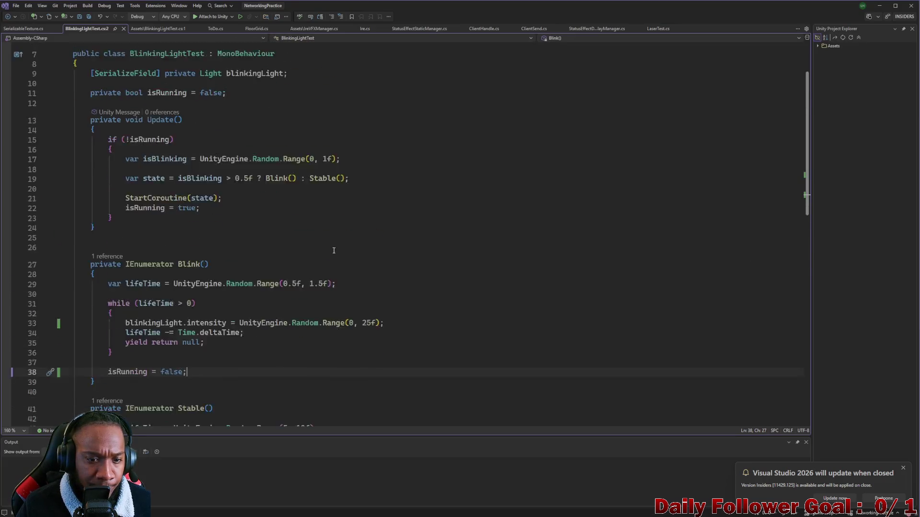
{"action": "scroll", "coordinate": [365, 237], "scroll_direction": "down", "scroll_amount": 1}
Change the stable coroutine's intensity on line 47 from 50 to 25, save, and return to Unity
{"action": "left_click_drag", "start_coordinate": [363, 235], "coordinate": [371, 235]}
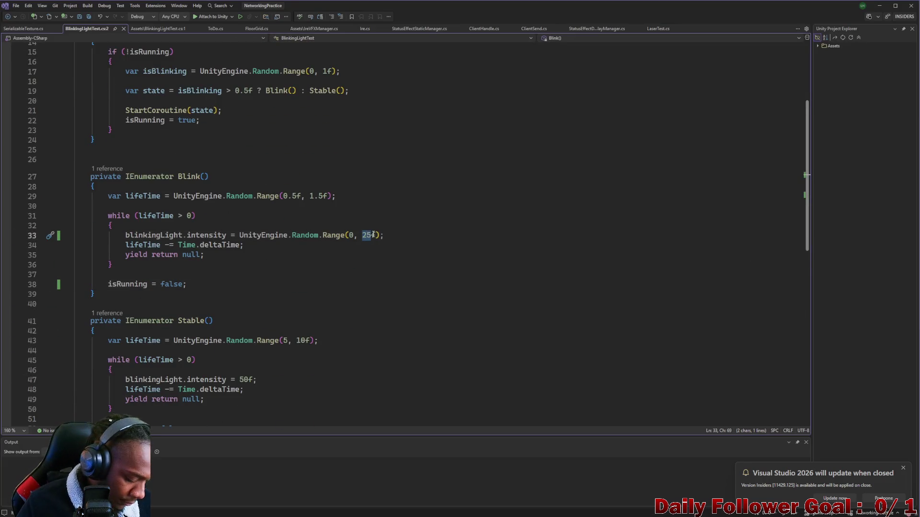
{"action": "scroll", "coordinate": [359, 235], "scroll_direction": "up", "scroll_amount": 5}
{"action": "scroll", "coordinate": [337, 228], "scroll_direction": "down", "scroll_amount": 6}
{"action": "scroll", "coordinate": [336, 227], "scroll_direction": "down", "scroll_amount": 4}
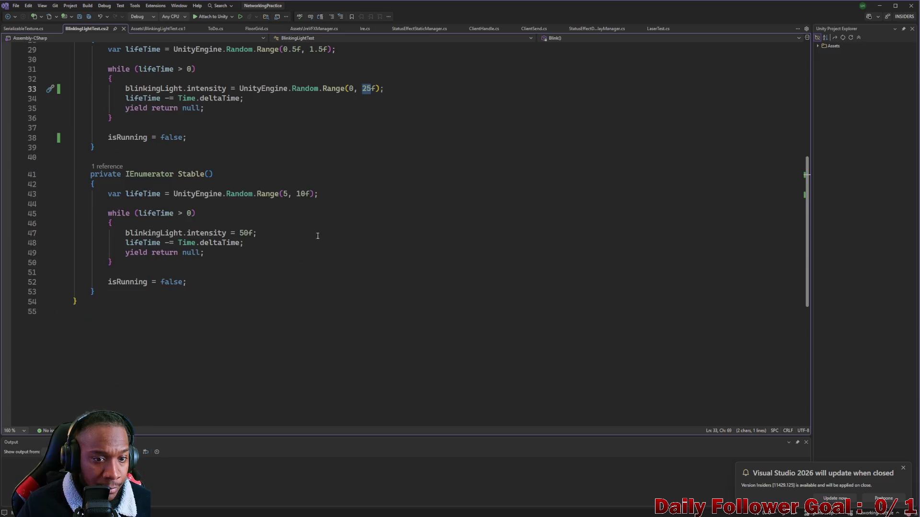
{"action": "left_click_drag", "start_coordinate": [248, 233], "coordinate": [239, 234]}
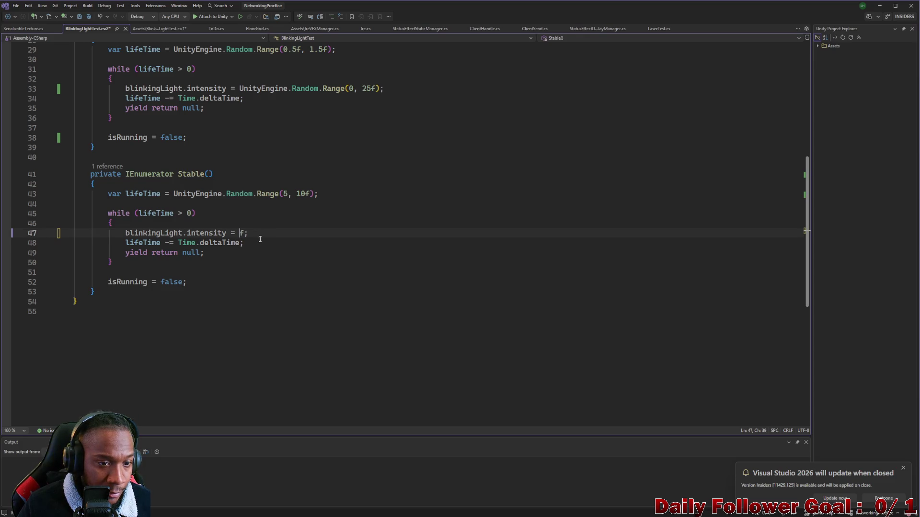
{"action": "type", "text": "25"}
{"action": "scroll", "coordinate": [258, 250], "scroll_direction": "up", "scroll_amount": 4}
{"action": "scroll", "coordinate": [258, 250], "scroll_direction": "up", "scroll_amount": 3}
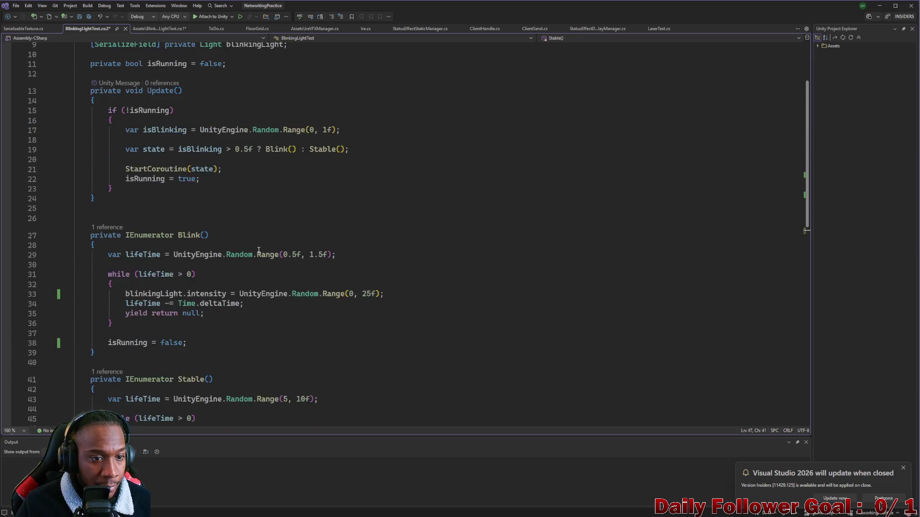
{"action": "scroll", "coordinate": [258, 251], "scroll_direction": "up", "scroll_amount": 3}
{"action": "key", "text": "ctrl+s"}
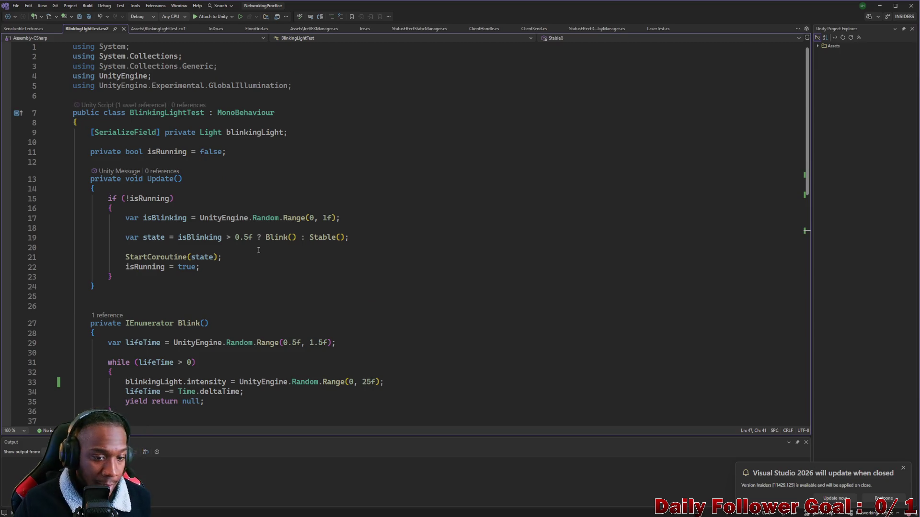
{"action": "scroll", "coordinate": [259, 250], "scroll_direction": "down", "scroll_amount": 5}
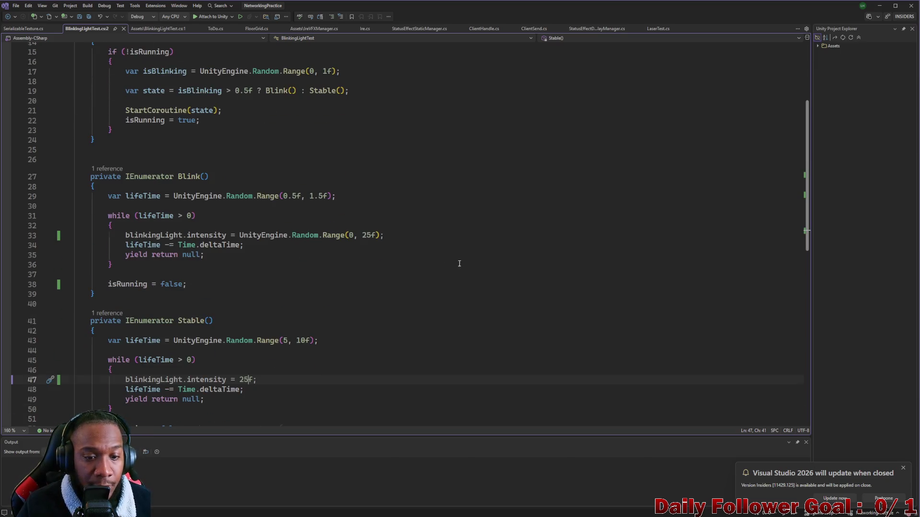
{"action": "scroll", "coordinate": [460, 264], "scroll_direction": "up", "scroll_amount": 5}
{"action": "left_click", "coordinate": [879, 5]}
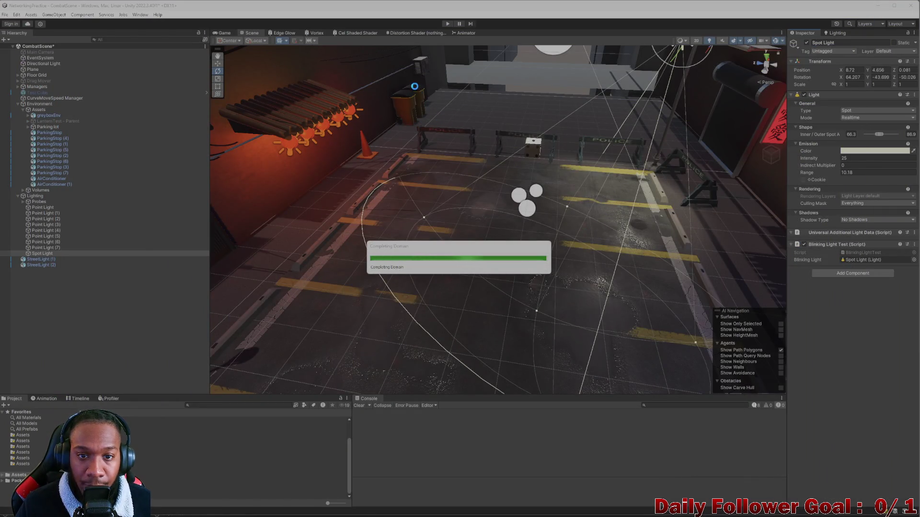
Enter Play mode, then go back to the Scene view and look around the parking lot at street level
{"action": "left_click", "coordinate": [447, 24]}
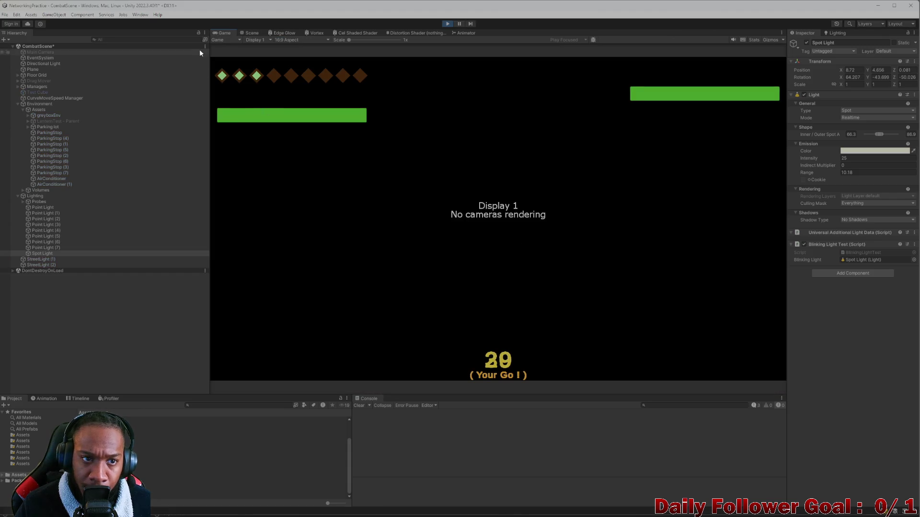
{"action": "left_click", "coordinate": [249, 33]}
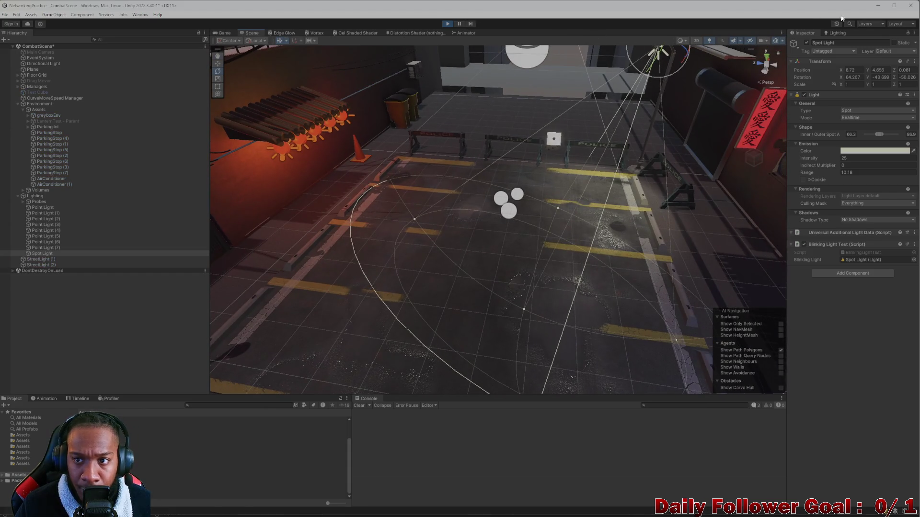
{"action": "middle_click_drag", "start_coordinate": [539, 209], "coordinate": [521, 215]}
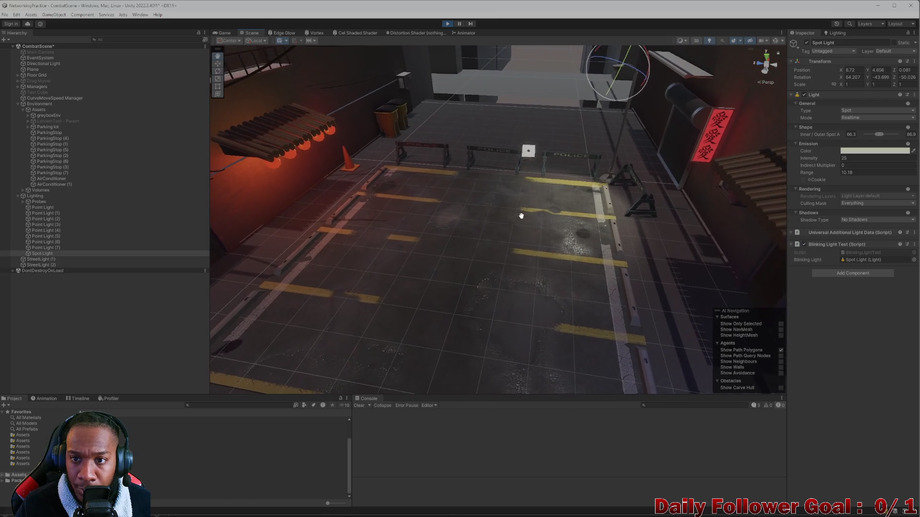
{"action": "left_click", "coordinate": [521, 216]}
{"action": "left_click_drag", "start_coordinate": [521, 216], "coordinate": [564, 193], "text": "alt"}
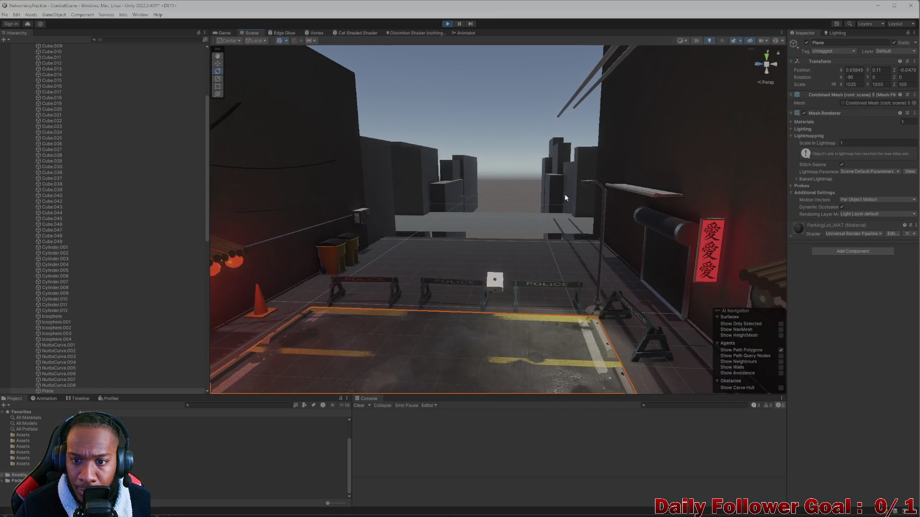
{"action": "scroll", "coordinate": [563, 193], "scroll_direction": "up", "scroll_amount": 5}
{"action": "scroll", "coordinate": [537, 211], "scroll_direction": "up", "scroll_amount": 4}
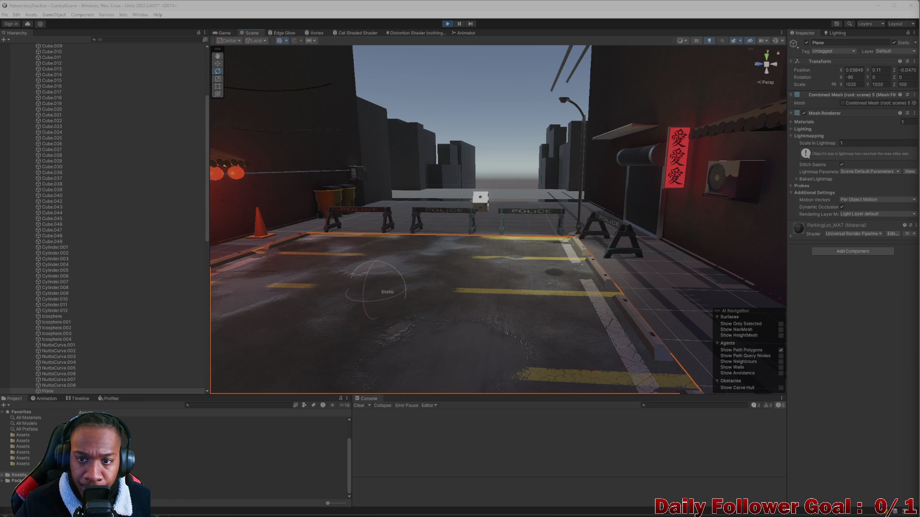
Fly into the street and inspect the small cube and floor plane objects
{"action": "mouse_move", "coordinate": [422, 212]}
{"action": "right_mouse_down"}
{"action": "mouse_move", "coordinate": [466, 225]}
{"action": "mouse_move", "coordinate": [443, 221]}
{"action": "mouse_move", "coordinate": [461, 194]}
{"action": "mouse_move", "coordinate": [526, 219]}
{"action": "right_mouse_up"}
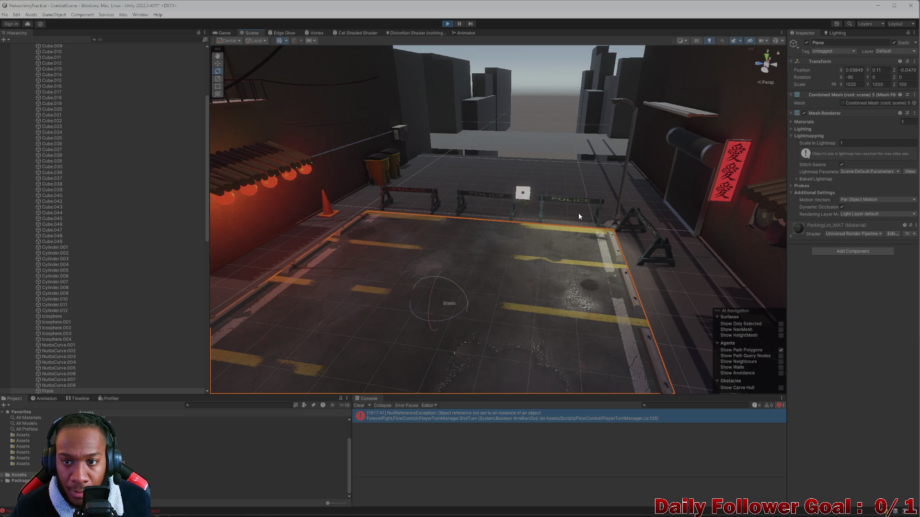
{"action": "scroll", "coordinate": [549, 249], "scroll_direction": "up", "scroll_amount": 2}
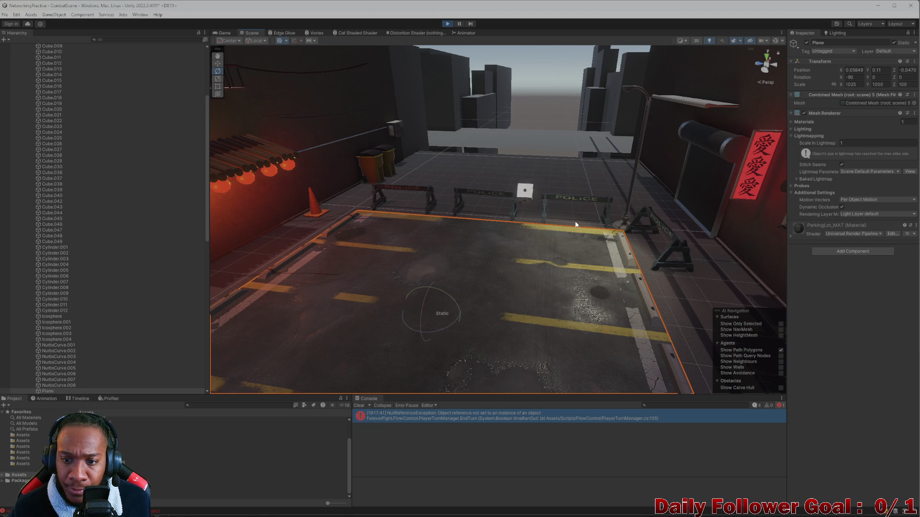
{"action": "left_click", "coordinate": [509, 276]}
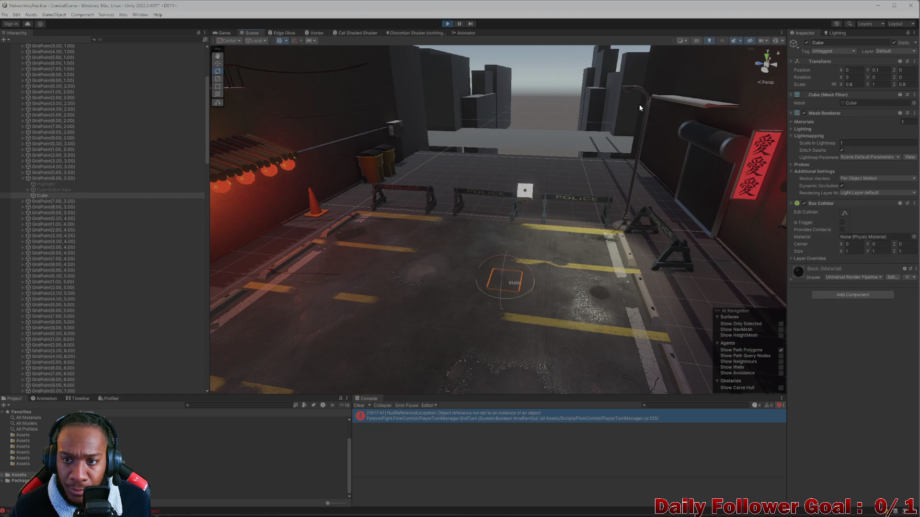
{"action": "left_click", "coordinate": [580, 246]}
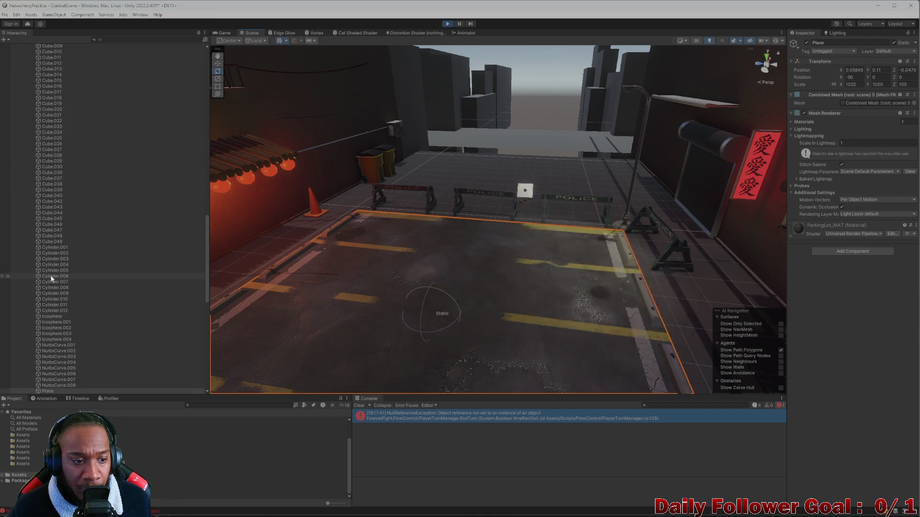
{"action": "left_click", "coordinate": [397, 329]}
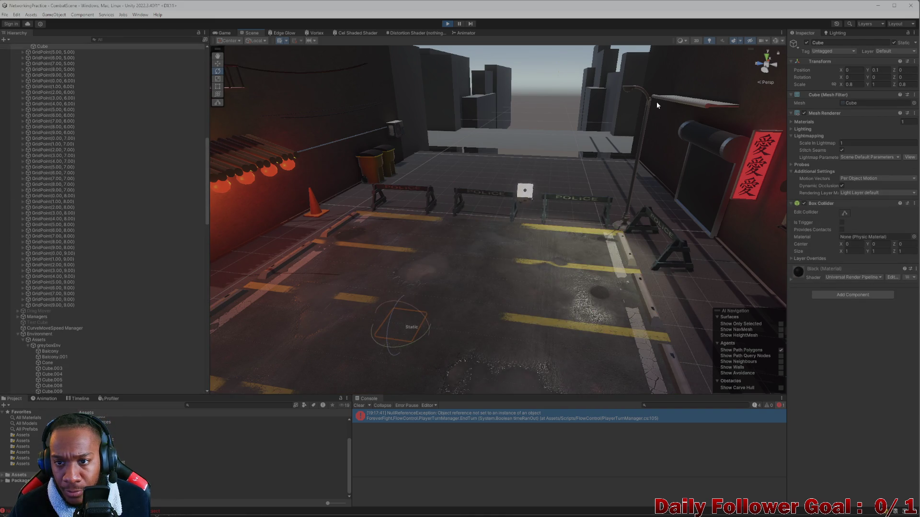
{"action": "scroll", "coordinate": [657, 106], "scroll_direction": "up", "scroll_amount": 2}
{"action": "scroll", "coordinate": [656, 105], "scroll_direction": "up", "scroll_amount": 2}
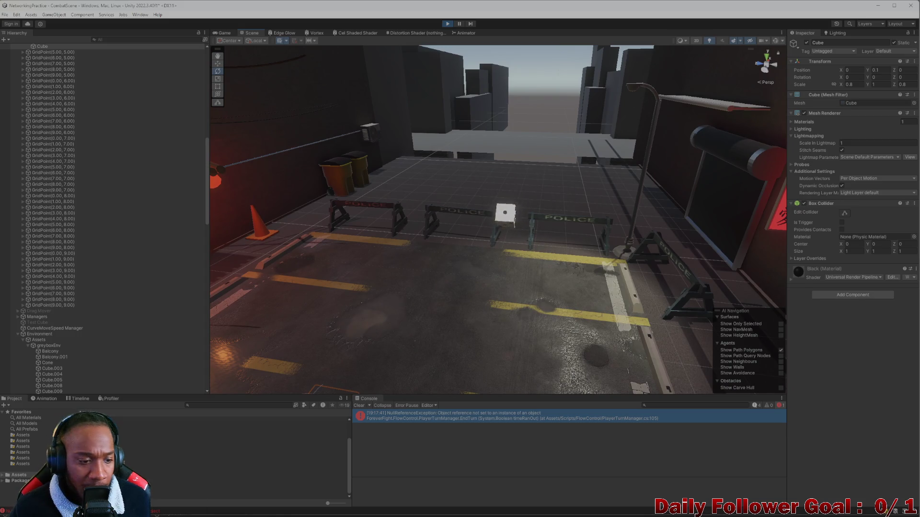
Clear the null-reference error from the Console and stop Play mode
{"action": "left_click", "coordinate": [450, 24]}
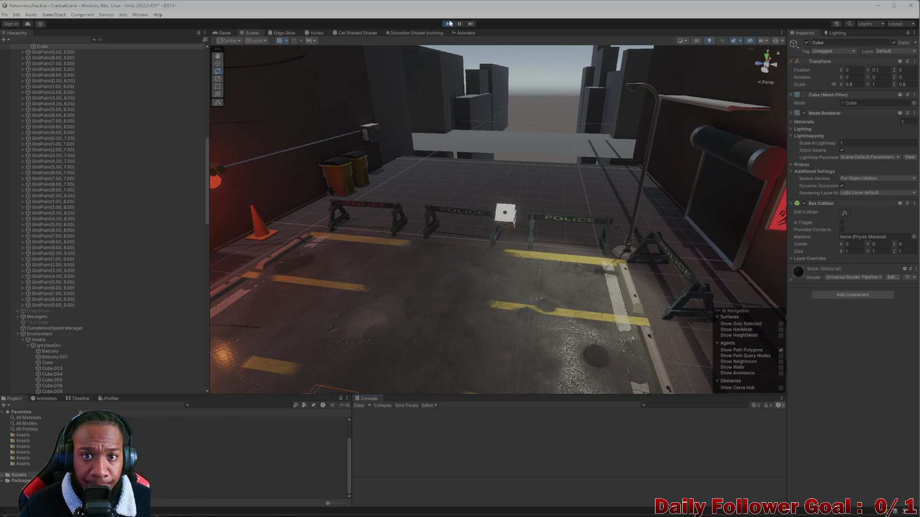
{"action": "left_click", "coordinate": [651, 91]}
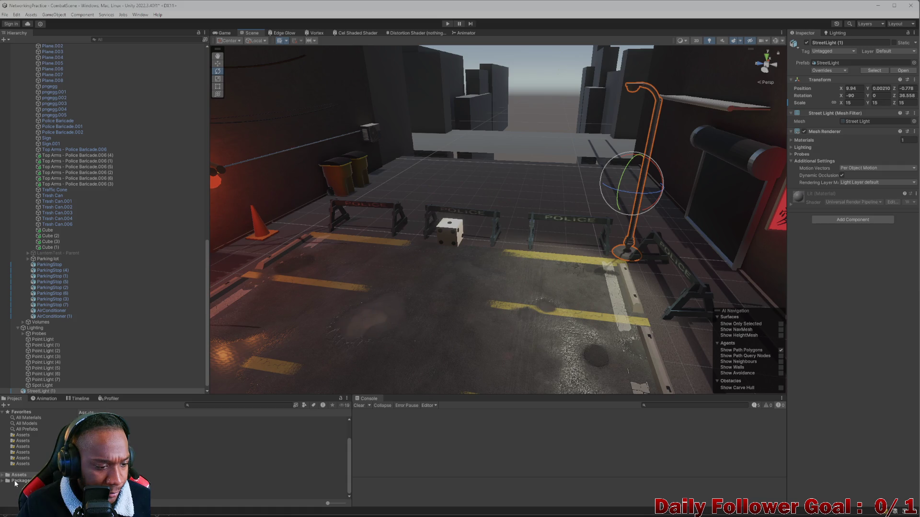
Create a Street Light folder inside Prefabs > Environments
{"action": "left_click", "coordinate": [216, 442]}
{"action": "double_click", "coordinate": [216, 442]}
{"action": "double_click", "coordinate": [216, 431]}
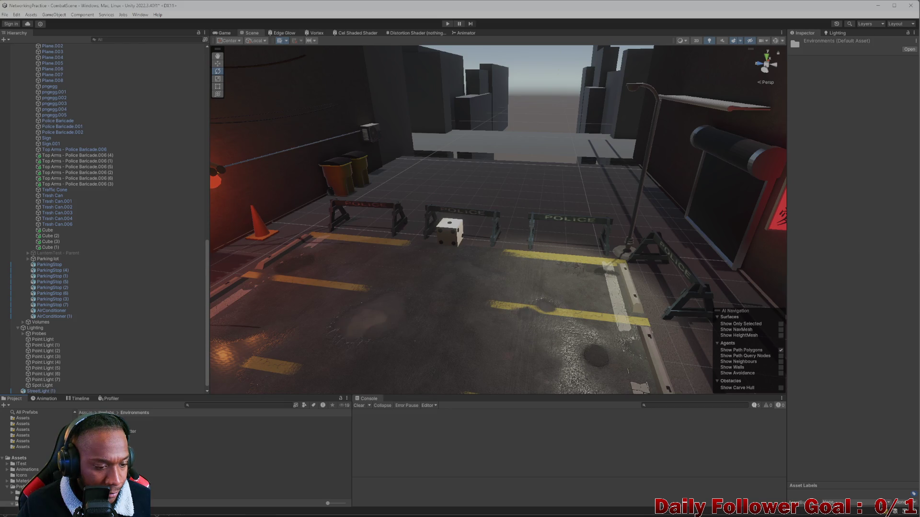
{"action": "right_click", "coordinate": [106, 494]}
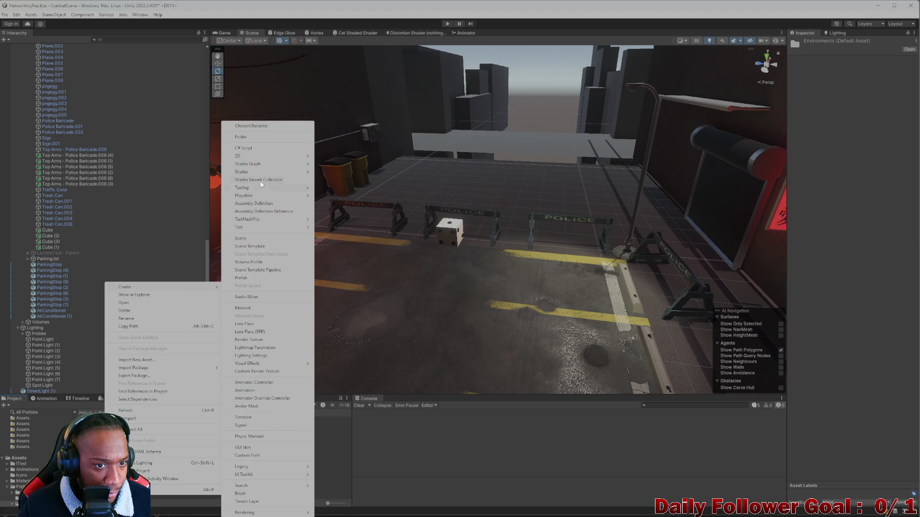
{"action": "left_click", "coordinate": [234, 188]}
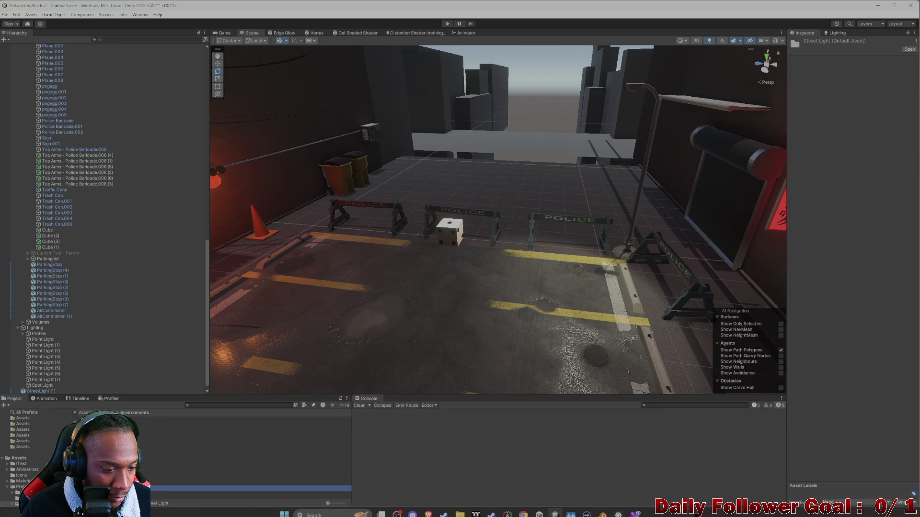
{"action": "key", "text": "Return"}
Add an empty Textures subfolder in Street Light, open it, and go to InstaMAT's export settings
{"action": "right_click", "coordinate": [106, 449]}
{"action": "mouse_move", "coordinate": [144, 239]}
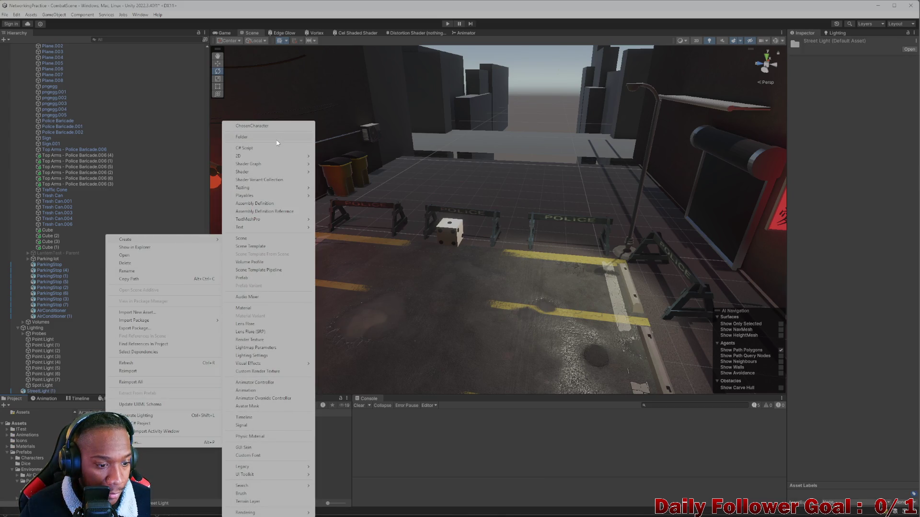
{"action": "left_click", "coordinate": [280, 138]}
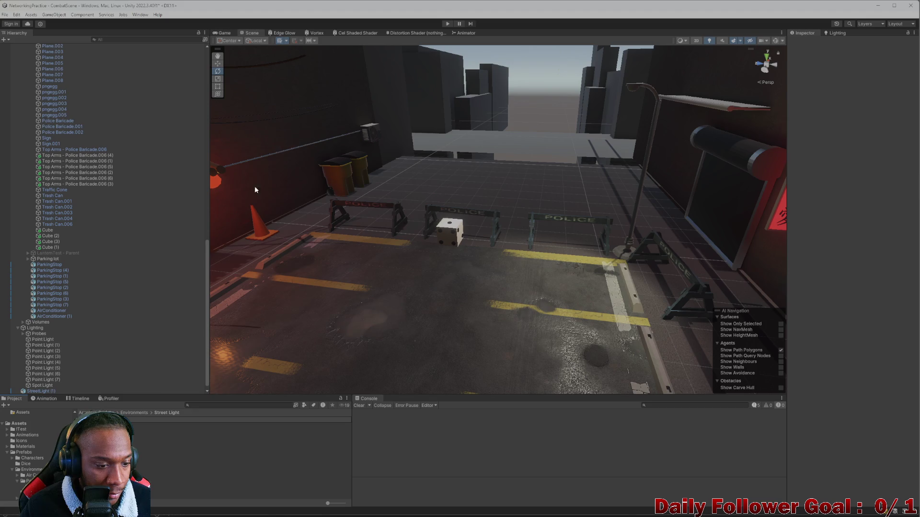
{"action": "double_click", "coordinate": [133, 435]}
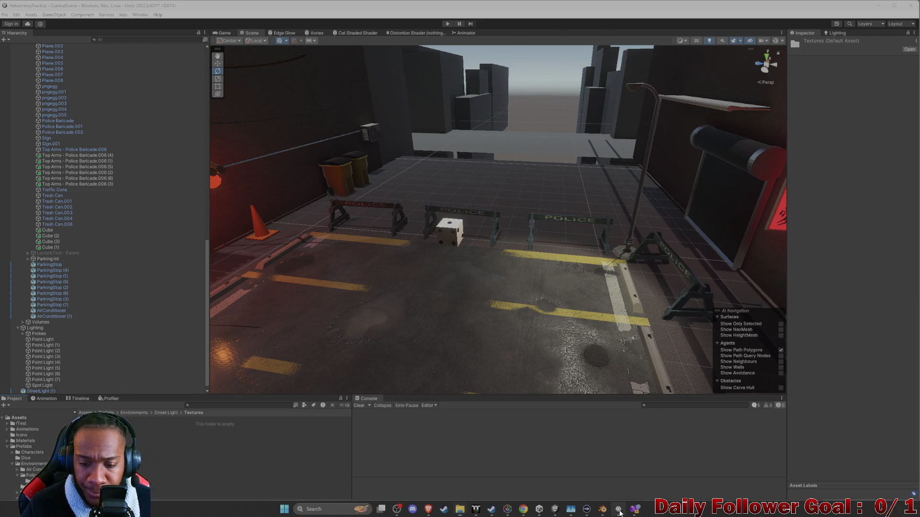
{"action": "left_click", "coordinate": [635, 509]}
Check the output path in the StreetLight export dialog, then return to the Unity editor
{"action": "left_click_drag", "start_coordinate": [406, 116], "coordinate": [290, 119]}
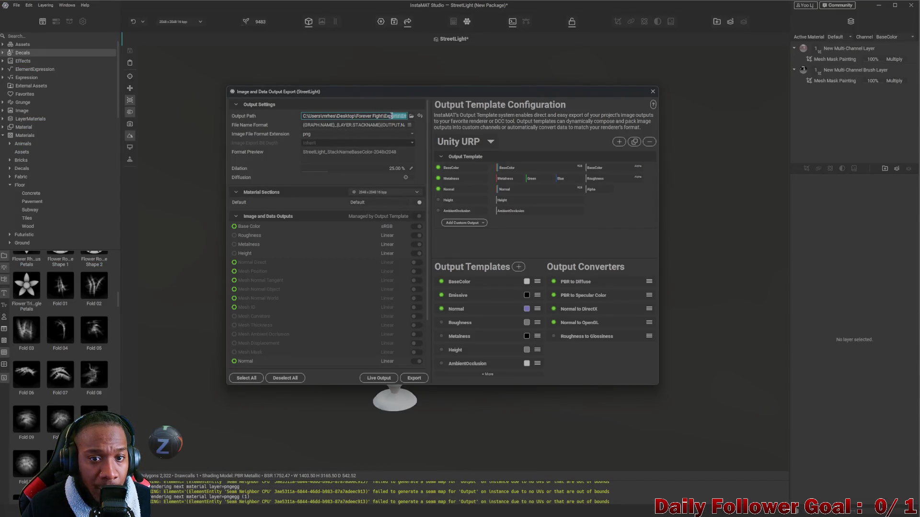
{"action": "left_click_drag", "start_coordinate": [410, 116], "coordinate": [412, 116]}
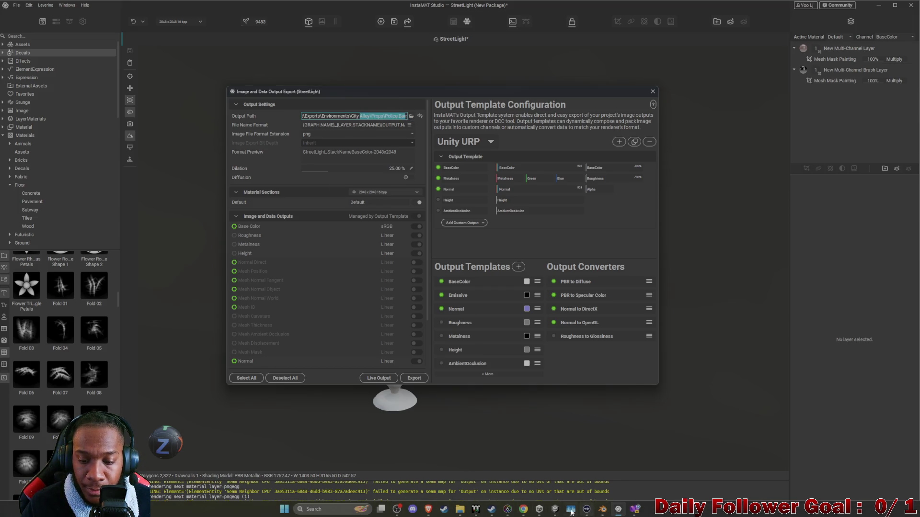
{"action": "left_click", "coordinate": [555, 510]}
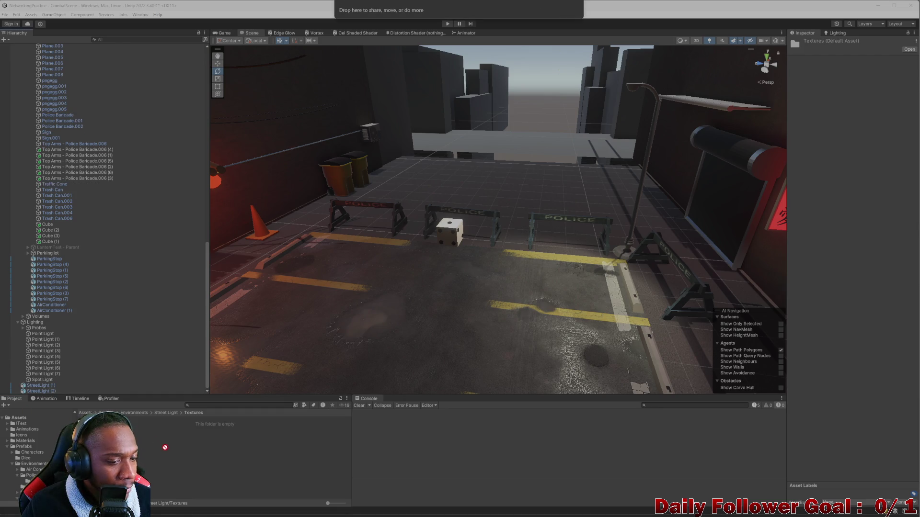
Create a new material named Street Light_MAT in the Textures folder
{"action": "right_click", "coordinate": [144, 454]}
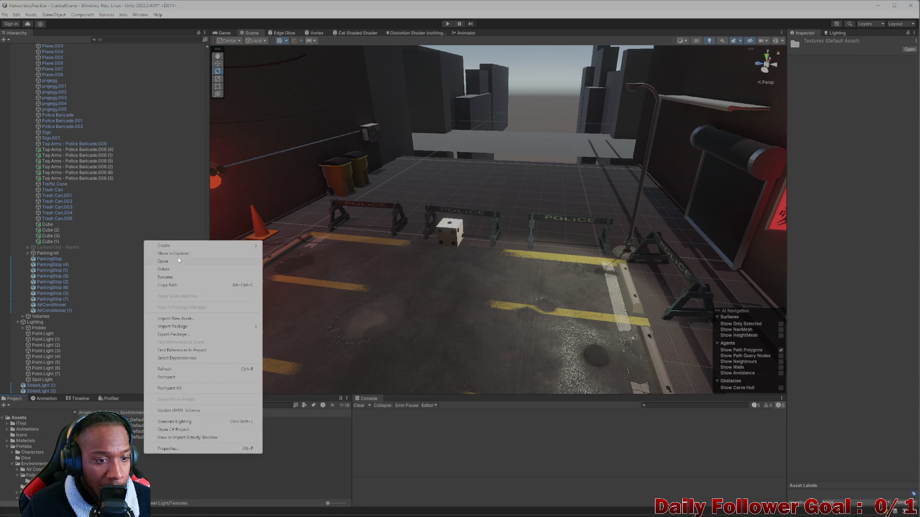
{"action": "mouse_move", "coordinate": [163, 246]}
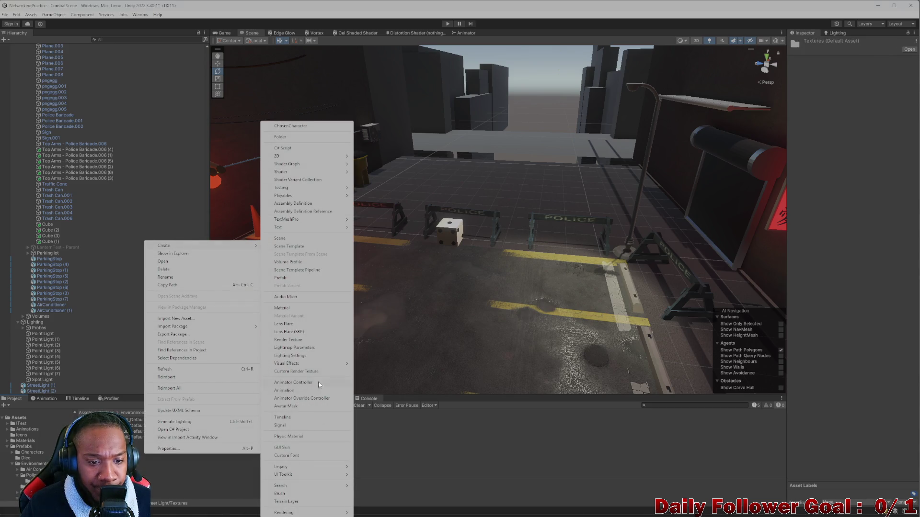
{"action": "left_click", "coordinate": [291, 309]}
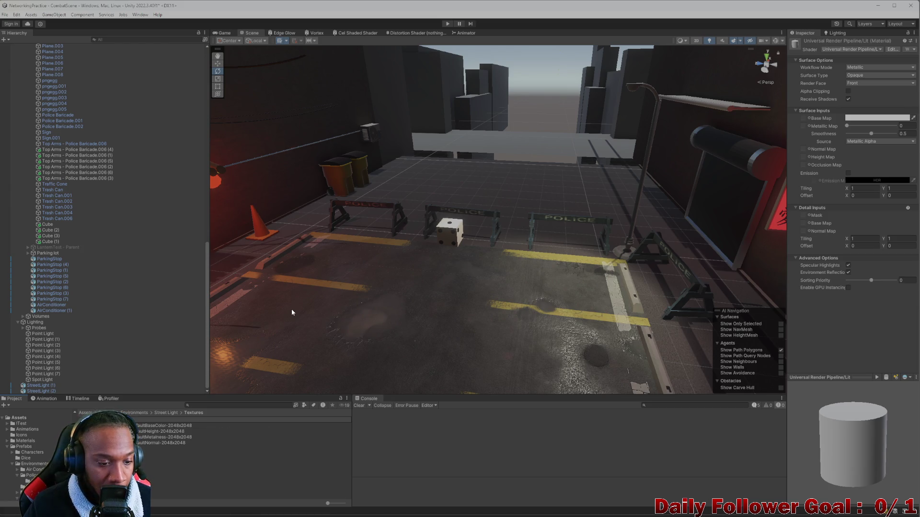
{"action": "key", "text": "Return"}
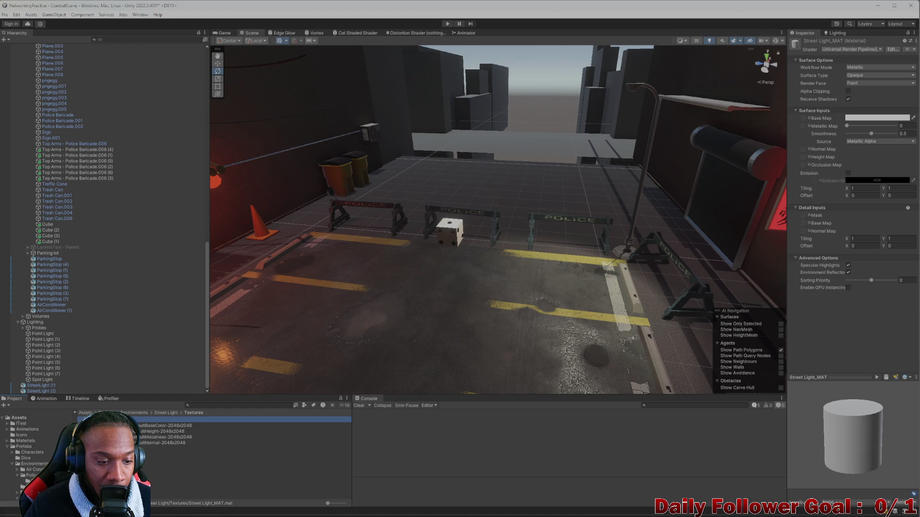
Assign the BaseColor, Height and Metalness textures to the material's Base, Height and Metallic maps
{"action": "left_click_drag", "start_coordinate": [814, 120], "coordinate": [807, 118]}
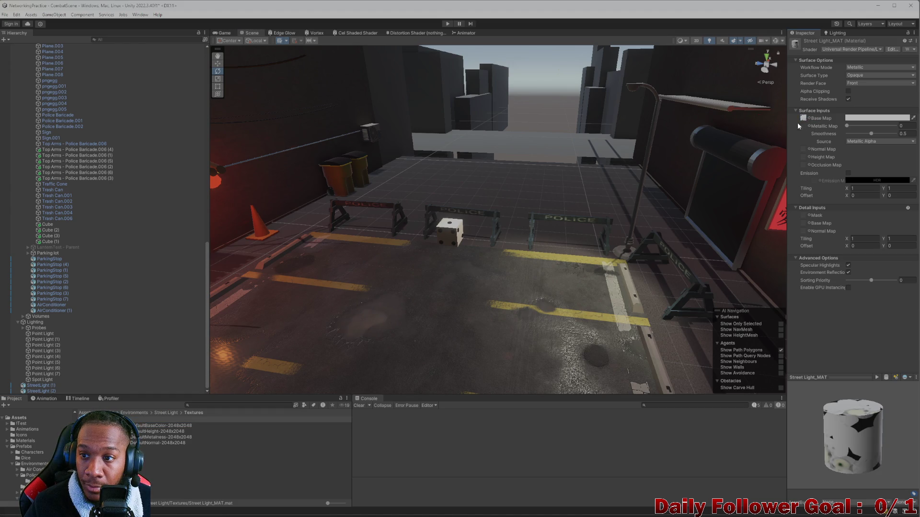
{"action": "left_click_drag", "start_coordinate": [165, 431], "coordinate": [811, 150]}
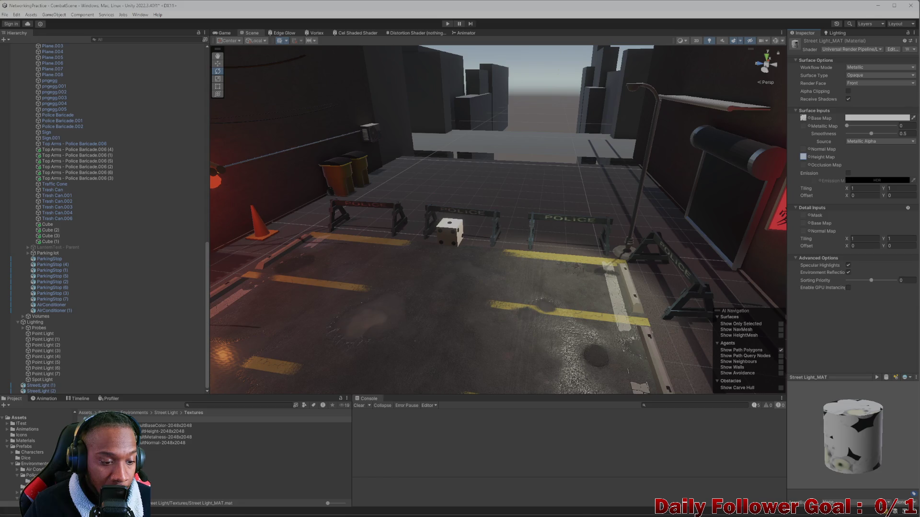
{"action": "left_click_drag", "start_coordinate": [165, 437], "coordinate": [797, 189]}
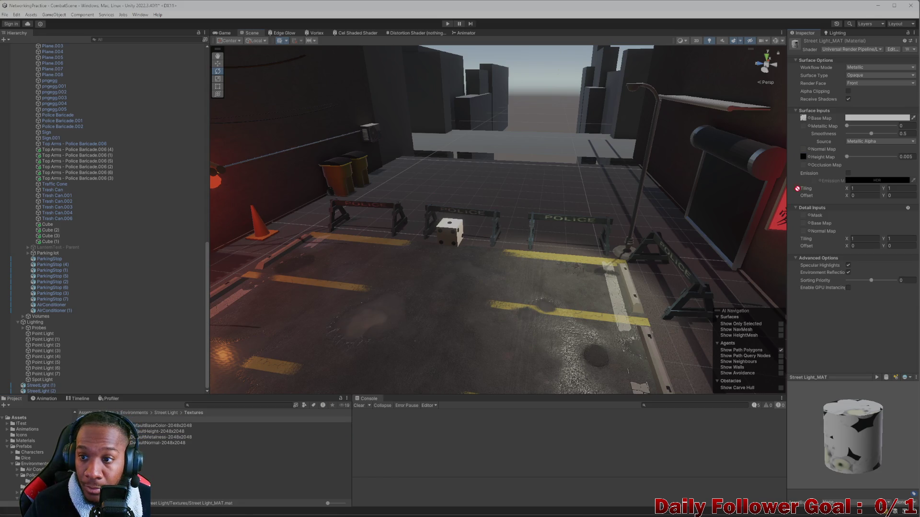
{"action": "left_click_drag", "start_coordinate": [804, 128], "coordinate": [803, 127]}
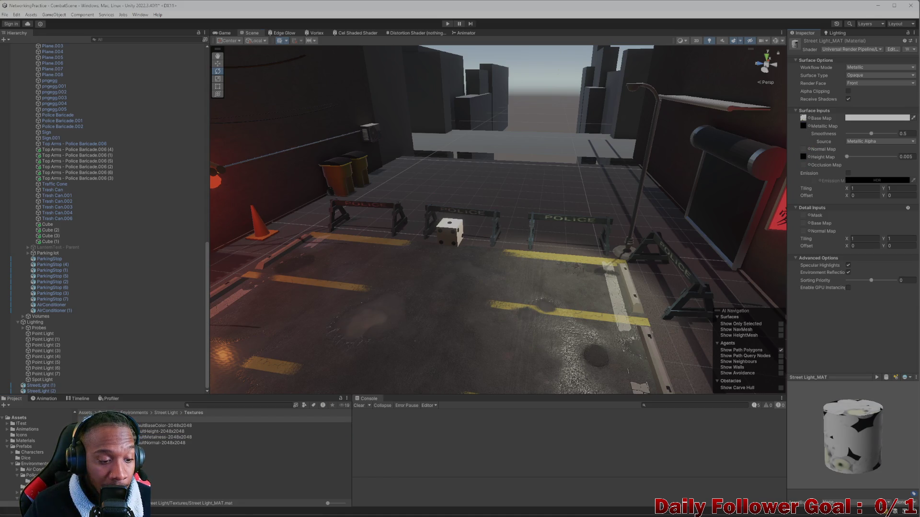